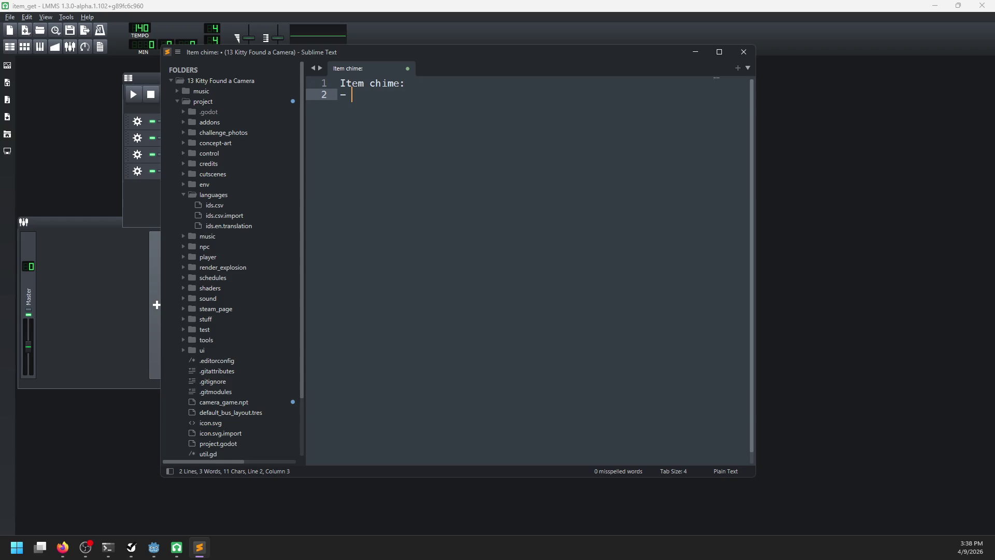
Add 'Piano?', 'Bells?' and 'Fabric' as dash bullets under 'Item chime:', starting a fifth dash line.
{"action": "type", "text": "Piano?"}
{"action": "key", "text": "Return"}
{"action": "type", "text": "- "}
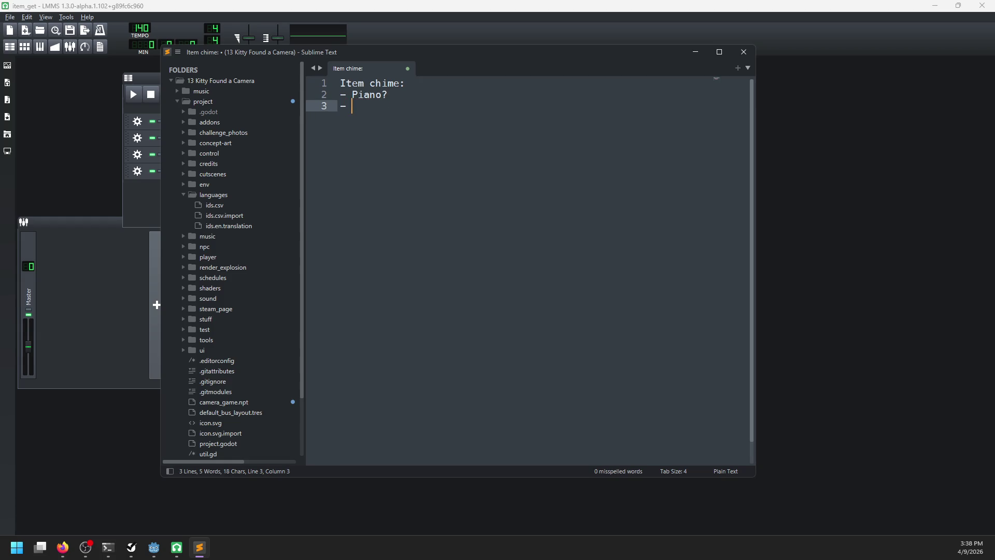
{"action": "type", "text": "Bells"}
{"action": "type", "text": "?"}
{"action": "key", "text": "Return"}
{"action": "type", "text": "-"}
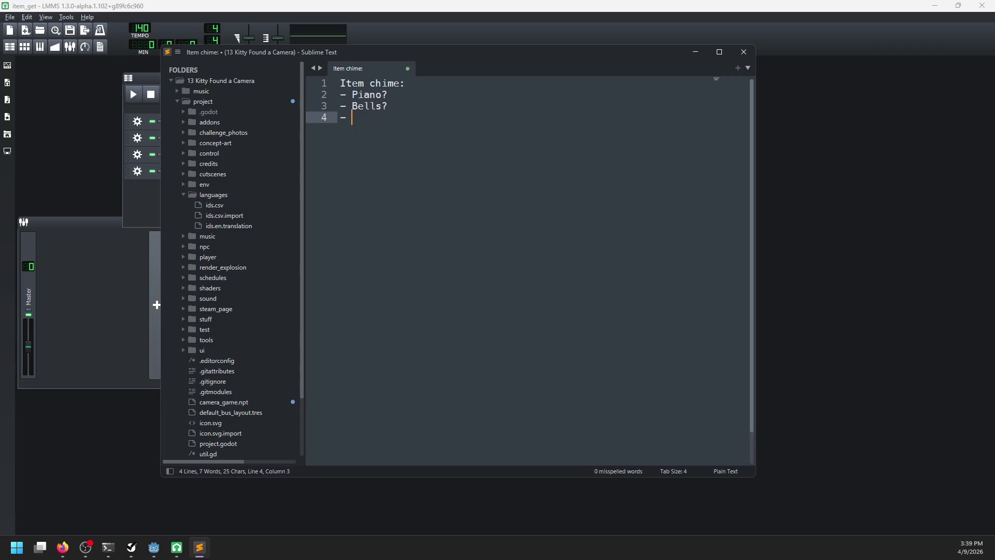
{"action": "type", "text": "Fabric"}
{"action": "key", "text": "Return"}
{"action": "type", "text": "-"}
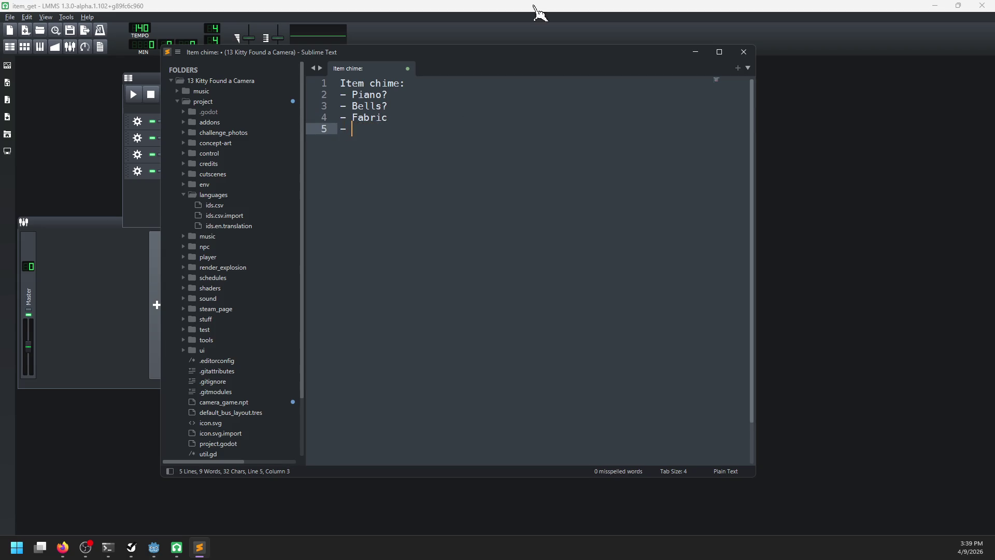
{"action": "mouse_move", "coordinate": [395, 54]}
{"action": "left_mouse_down"}
{"action": "mouse_move", "coordinate": [475, 65]}
{"action": "mouse_move", "coordinate": [449, 58]}
{"action": "left_mouse_up"}
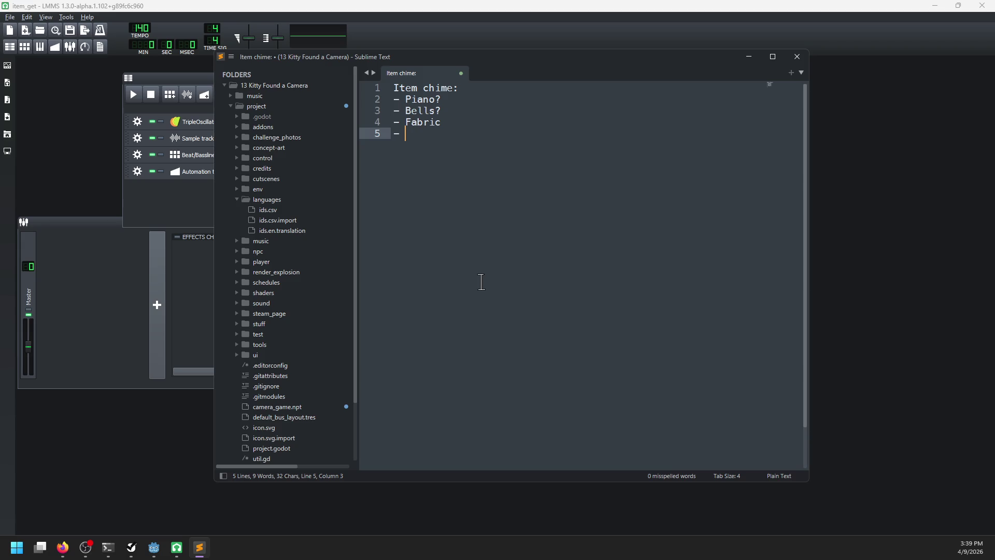
Bring the Firefox window with the search results to the front.
{"action": "mouse_move", "coordinate": [63, 548]}
{"action": "left_click", "coordinate": [132, 506]}
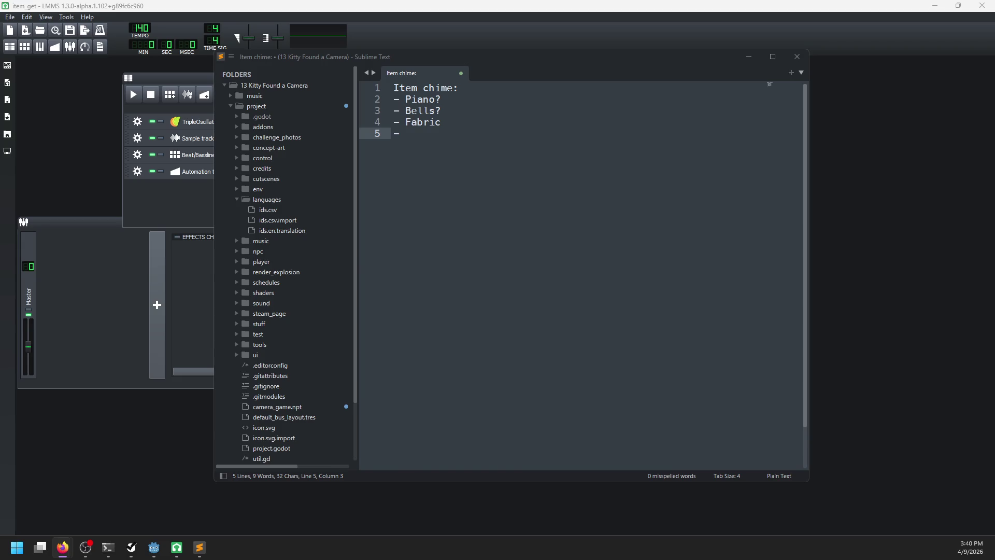
{"action": "key", "text": "alt+Tab"}
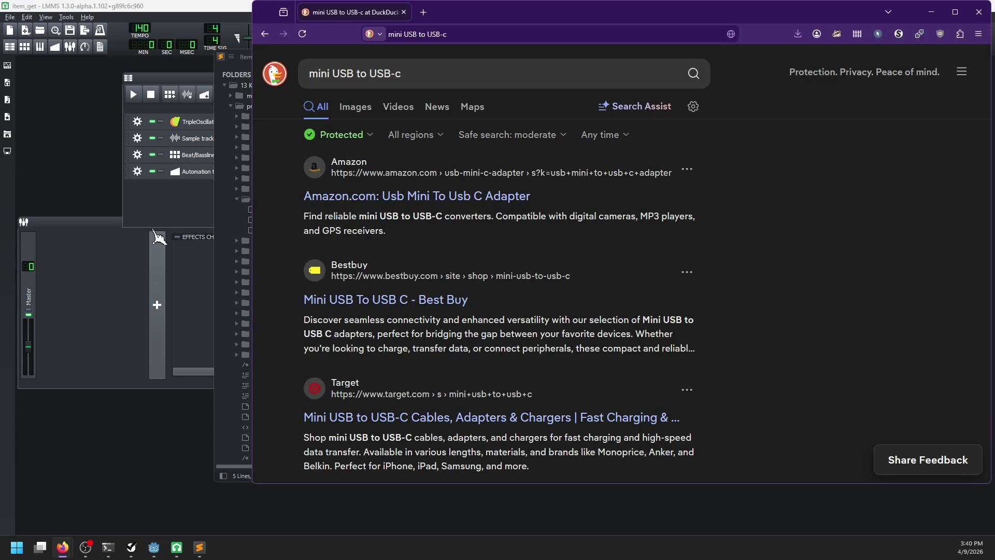
Switch the 'mini USB to USB-c' results to Images and back to All, scroll, then minimize Firefox.
{"action": "left_click", "coordinate": [353, 109]}
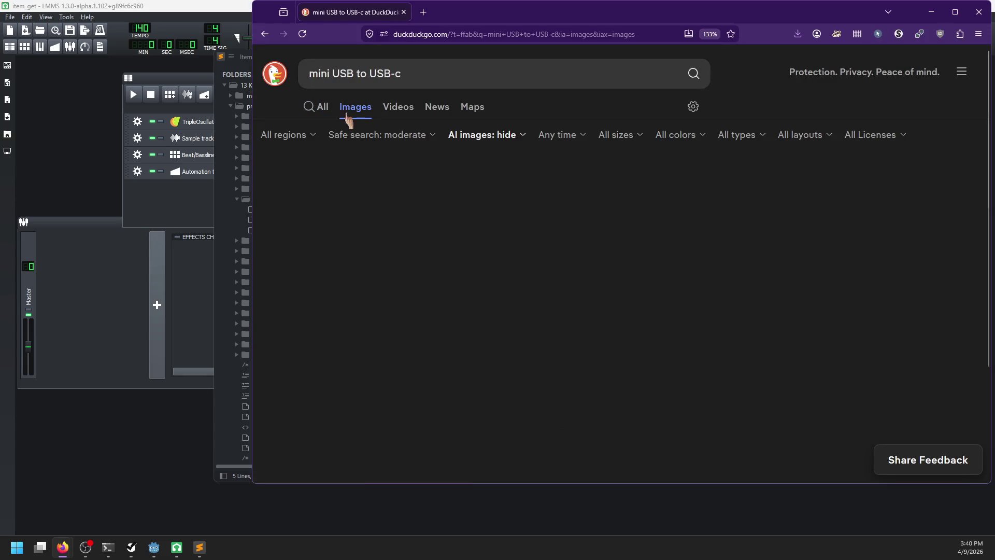
{"action": "left_click", "coordinate": [317, 107]}
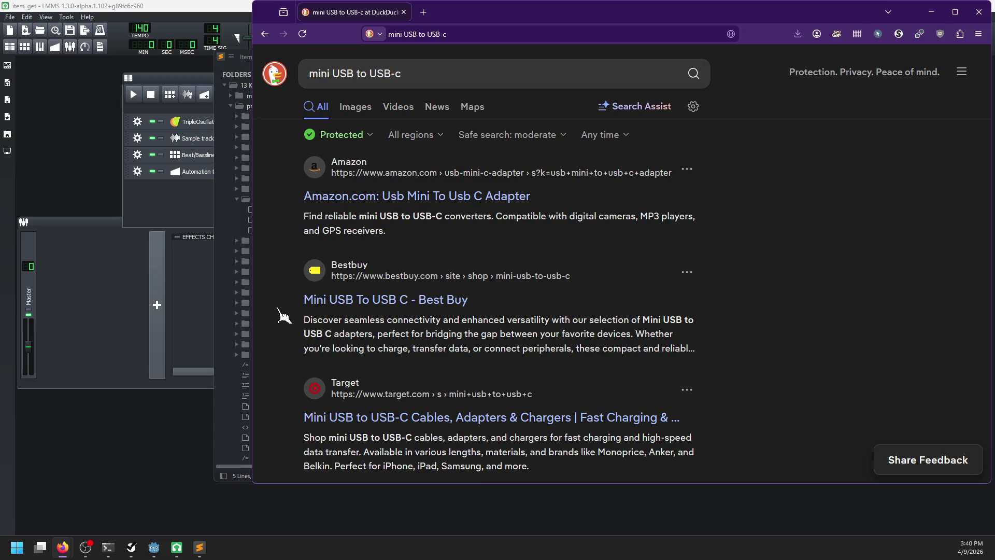
{"action": "scroll", "coordinate": [285, 262], "scroll_direction": "down", "scroll_amount": 5}
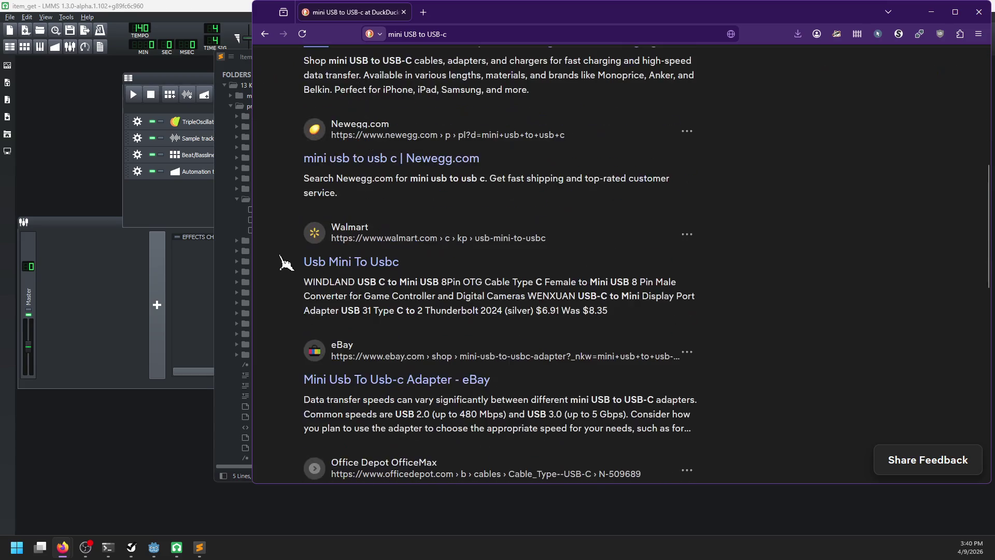
{"action": "left_click", "coordinate": [979, 11]}
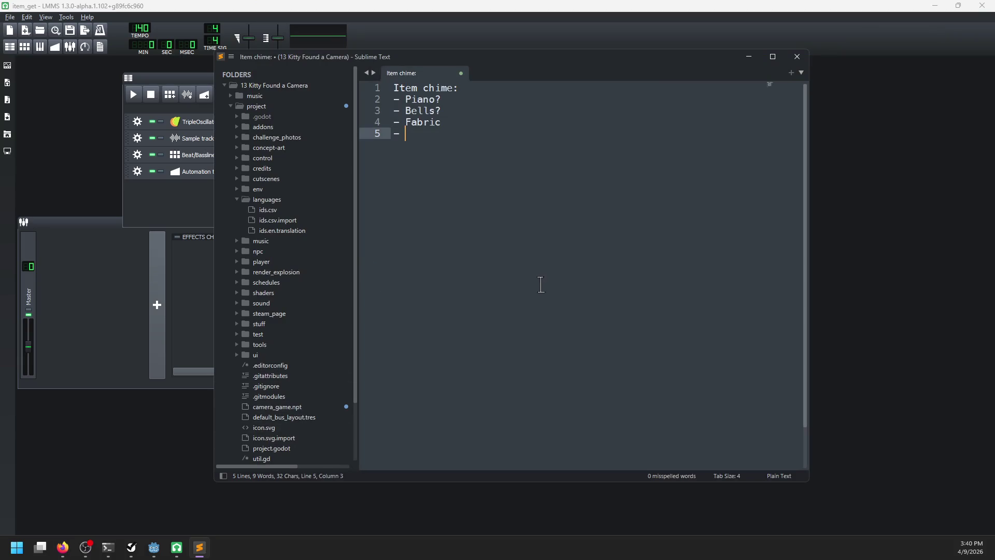
Write a new 'Later:' note listing 'Stock photo licensing' and 'Make my microphone portable'.
{"action": "key", "text": "ctrl+n"}
{"action": "type", "text": "Later:"}
{"action": "key", "text": "Return"}
{"action": "type", "text": "- "}
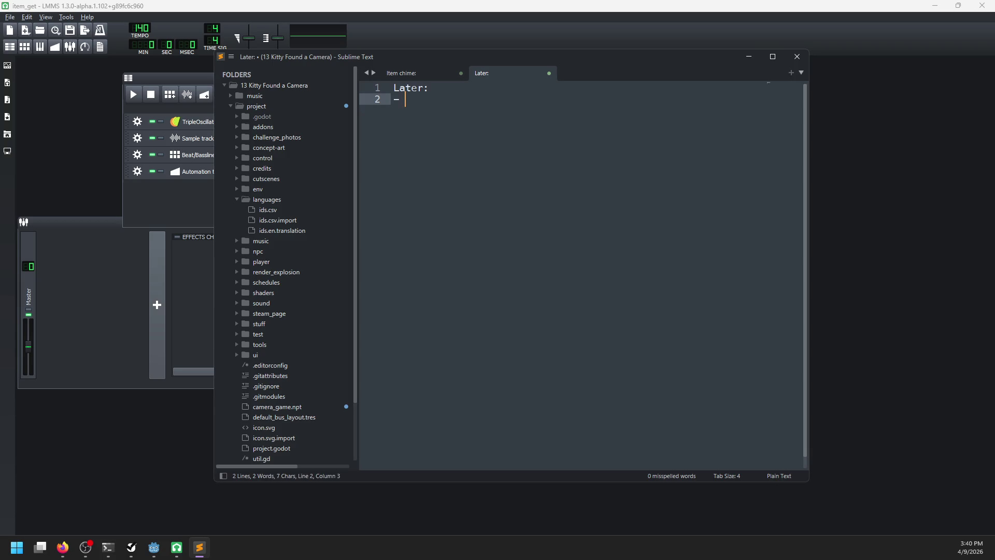
{"action": "type", "text": "Stock pho"}
{"action": "type", "text": "to licensing"}
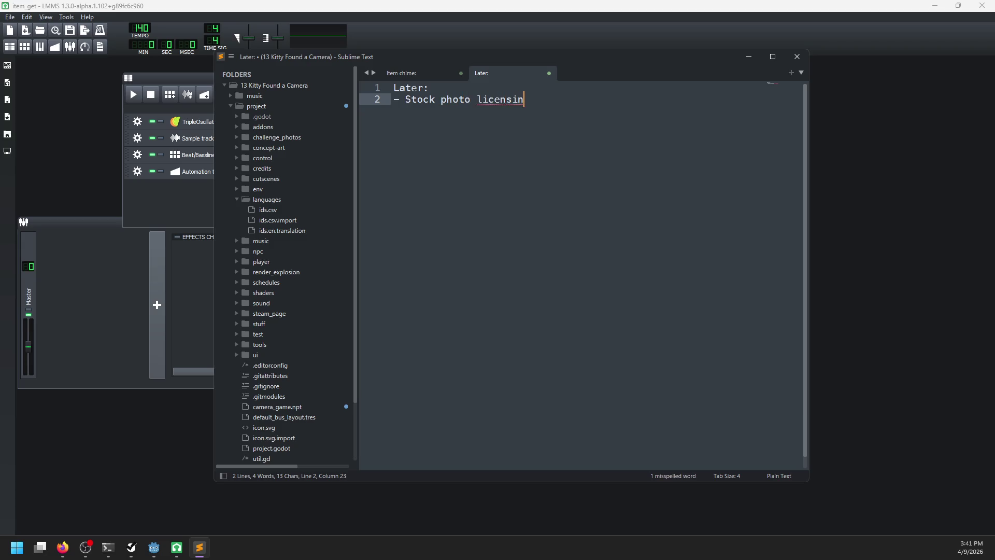
{"action": "key", "text": "Return"}
{"action": "type", "text": "-"}
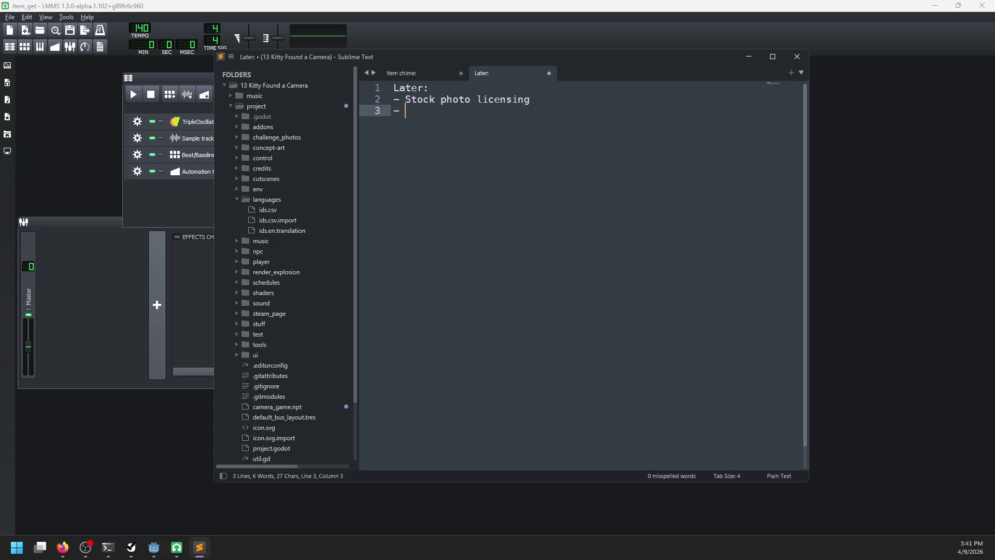
{"action": "type", "text": "Make my m"}
{"action": "type", "text": "icrophone portable"}
{"action": "key", "text": "Return"}
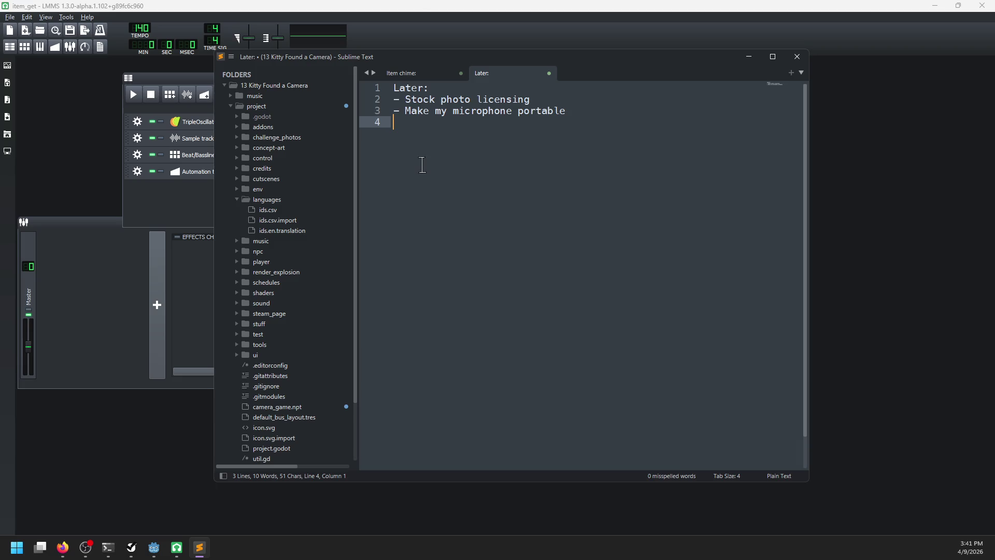
{"action": "left_click", "coordinate": [418, 7]}
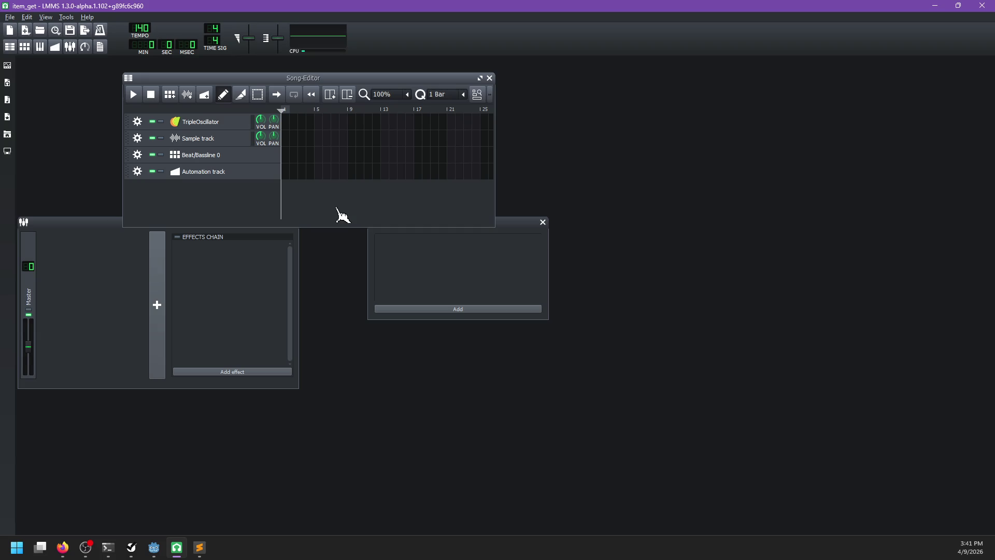
Drag VeSTige from Instrument Plugins into the Song-Editor and open the new track's settings.
{"action": "left_click", "coordinate": [200, 548]}
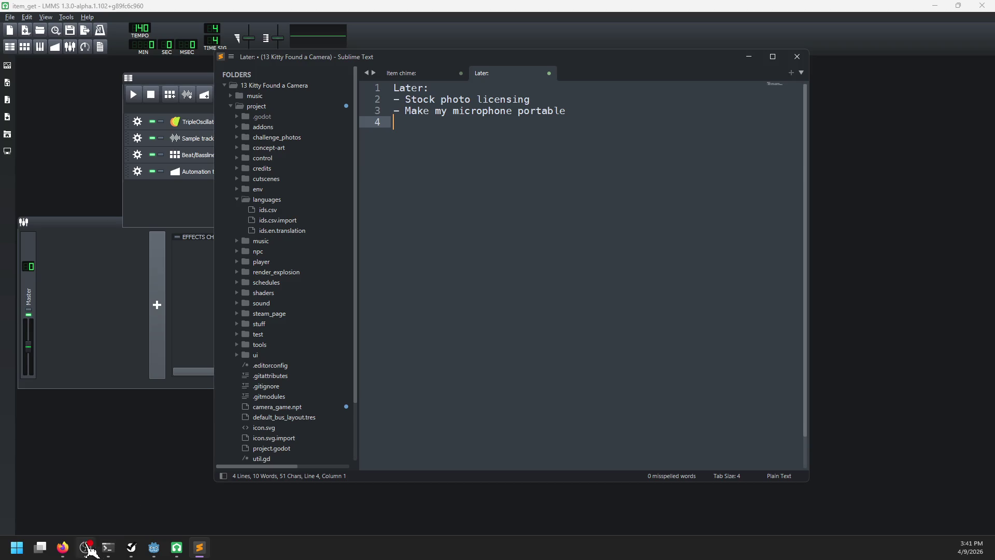
{"action": "mouse_move", "coordinate": [63, 547]}
{"action": "left_click", "coordinate": [41, 492]}
{"action": "left_click", "coordinate": [184, 201]}
{"action": "left_click", "coordinate": [7, 73]}
{"action": "mouse_move", "coordinate": [67, 326]}
{"action": "left_mouse_down"}
{"action": "mouse_move", "coordinate": [69, 411]}
{"action": "mouse_move", "coordinate": [267, 275]}
{"action": "mouse_move", "coordinate": [89, 398]}
{"action": "mouse_move", "coordinate": [61, 374]}
{"action": "left_mouse_up"}
{"action": "left_click_drag", "start_coordinate": [58, 338], "coordinate": [328, 193]}
{"action": "double_click", "coordinate": [318, 194]}
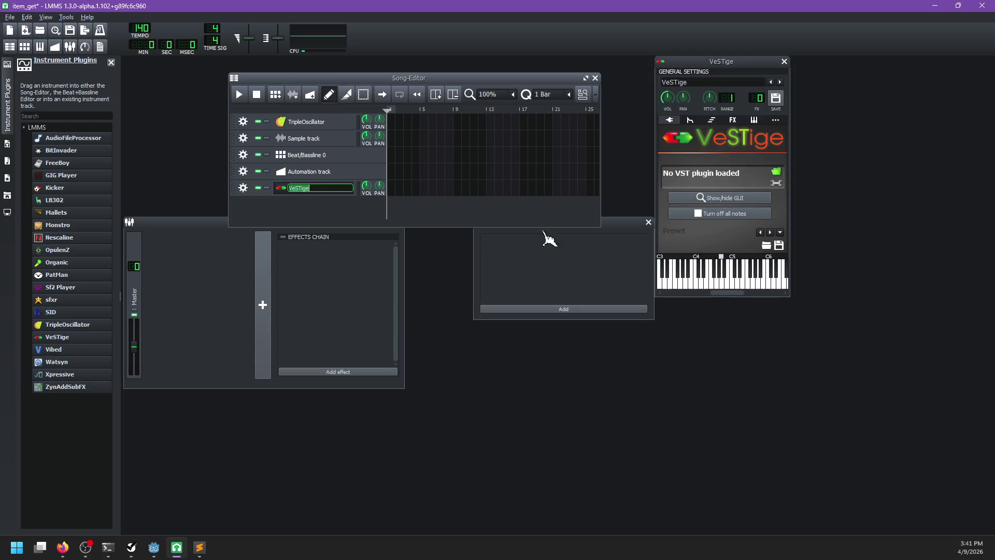
Load D:\lmms\plugins\DSK_AkoustiK_KeyZ\DSK AkoustiK KeyZ.dll into the VeSTige track.
{"action": "left_click", "coordinate": [776, 171]}
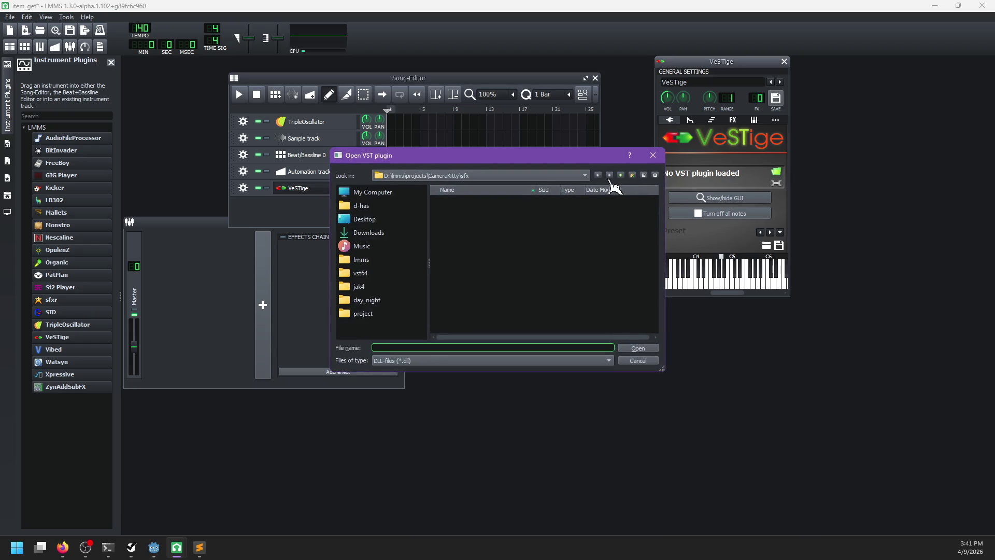
{"action": "left_click", "coordinate": [622, 176]}
{"action": "left_click", "coordinate": [621, 175]}
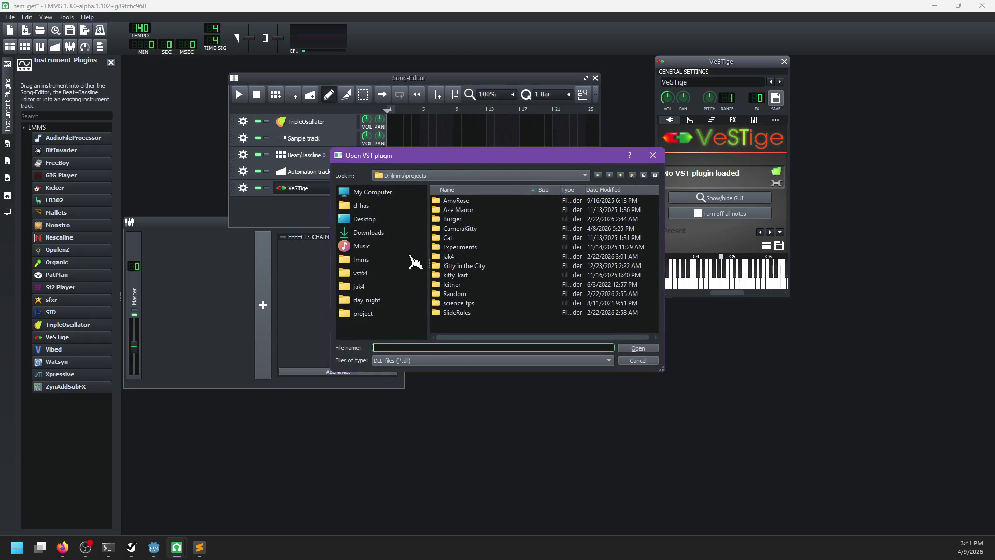
{"action": "left_click", "coordinate": [363, 260]}
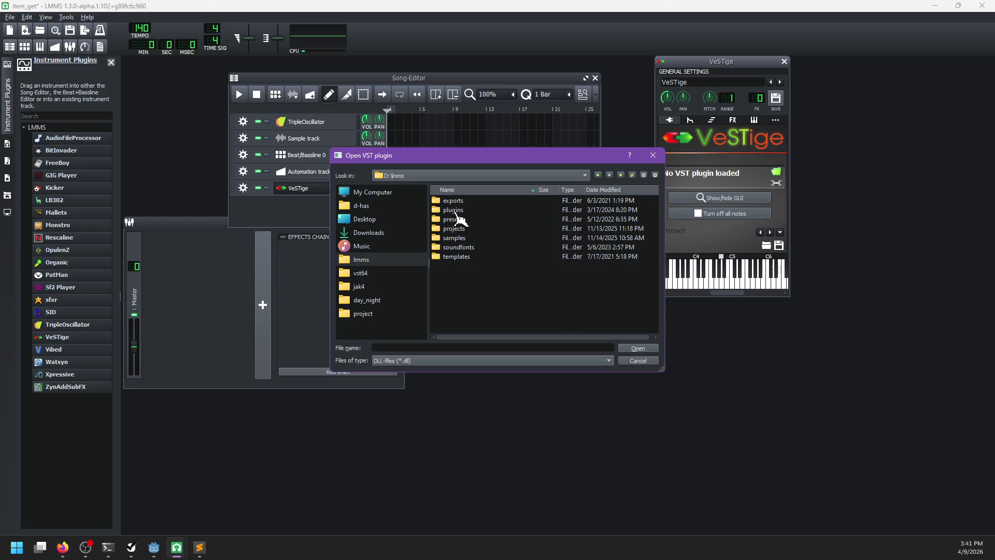
{"action": "double_click", "coordinate": [454, 211]}
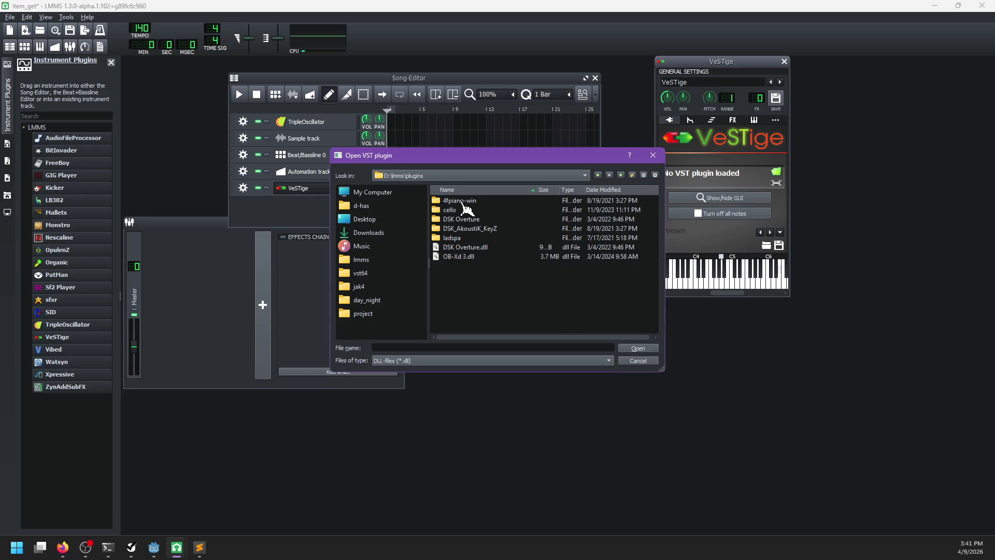
{"action": "left_click", "coordinate": [466, 248]}
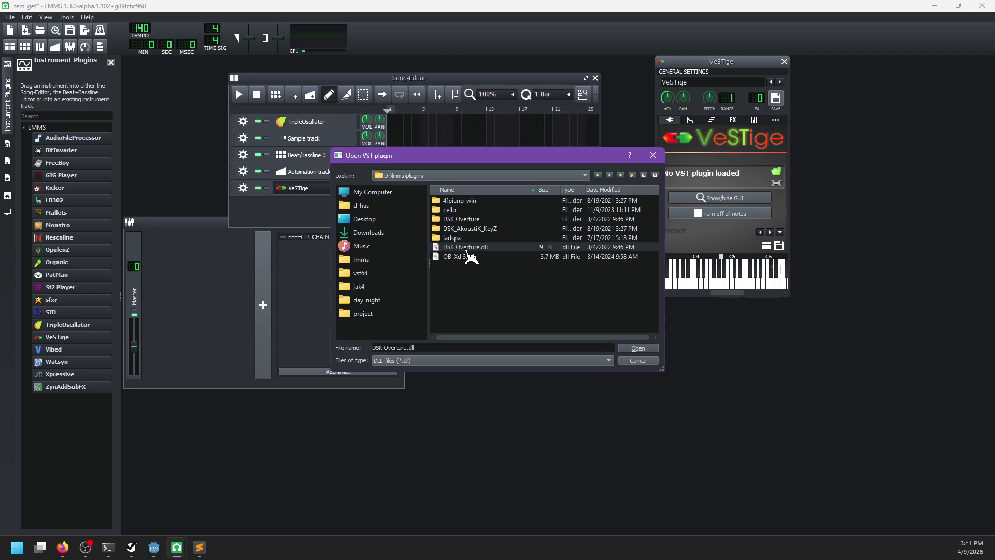
{"action": "double_click", "coordinate": [468, 229]}
{"action": "left_click", "coordinate": [482, 210]}
{"action": "double_click", "coordinate": [482, 213]}
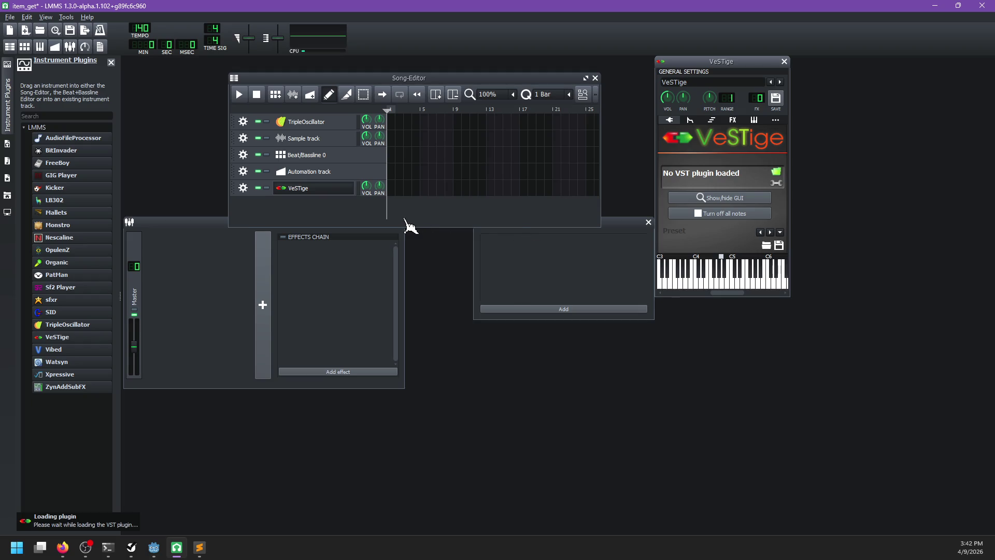
Move the plugin and instrument windows aside, shift the base note toward C6, and play a test note.
{"action": "left_click_drag", "start_coordinate": [733, 313], "coordinate": [692, 316]}
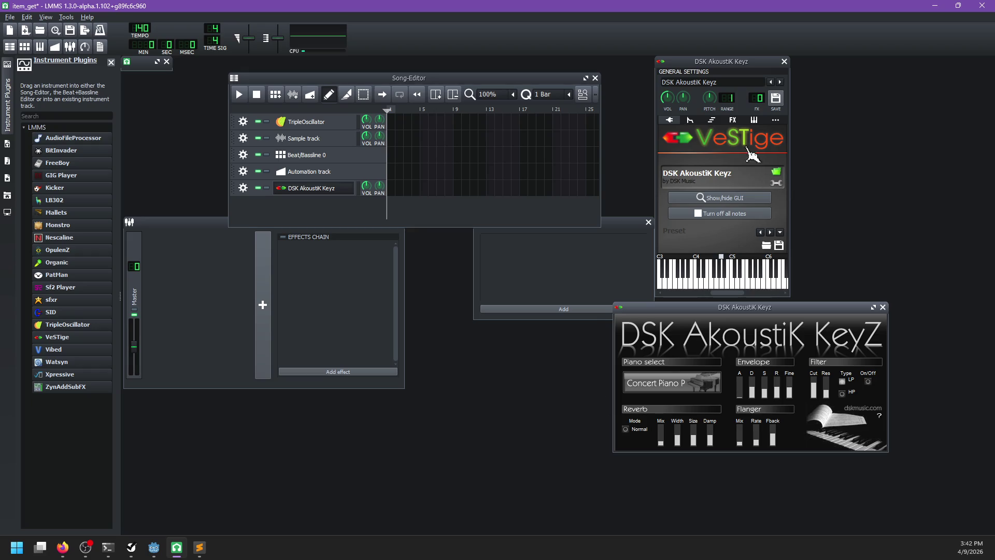
{"action": "mouse_move", "coordinate": [721, 74]}
{"action": "left_mouse_down"}
{"action": "mouse_move", "coordinate": [643, 126]}
{"action": "mouse_move", "coordinate": [654, 122]}
{"action": "left_mouse_up"}
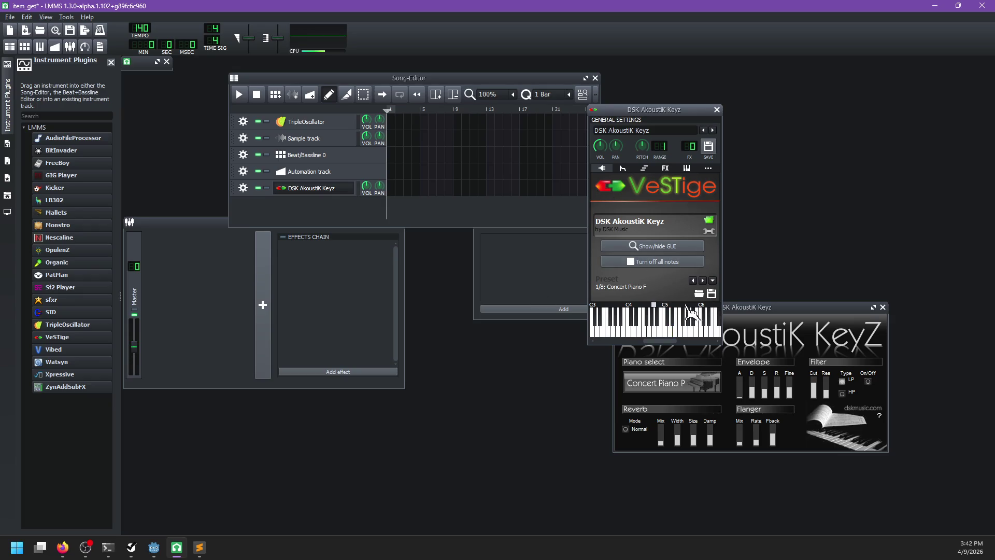
{"action": "left_click_drag", "start_coordinate": [654, 306], "coordinate": [693, 306]}
{"action": "left_click", "coordinate": [638, 327]}
Move the base note back toward C4 and play single notes and a chord on the piano.
{"action": "left_click", "coordinate": [622, 316]}
{"action": "left_click_drag", "start_coordinate": [692, 306], "coordinate": [617, 305]}
{"action": "left_click", "coordinate": [624, 324]}
{"action": "left_click", "coordinate": [626, 328]}
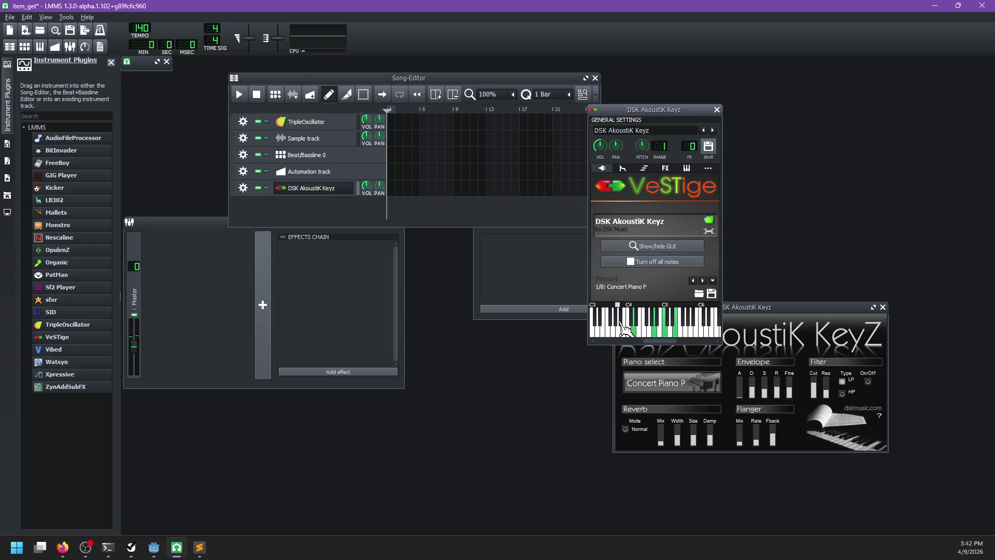
{"action": "left_click", "coordinate": [625, 328]}
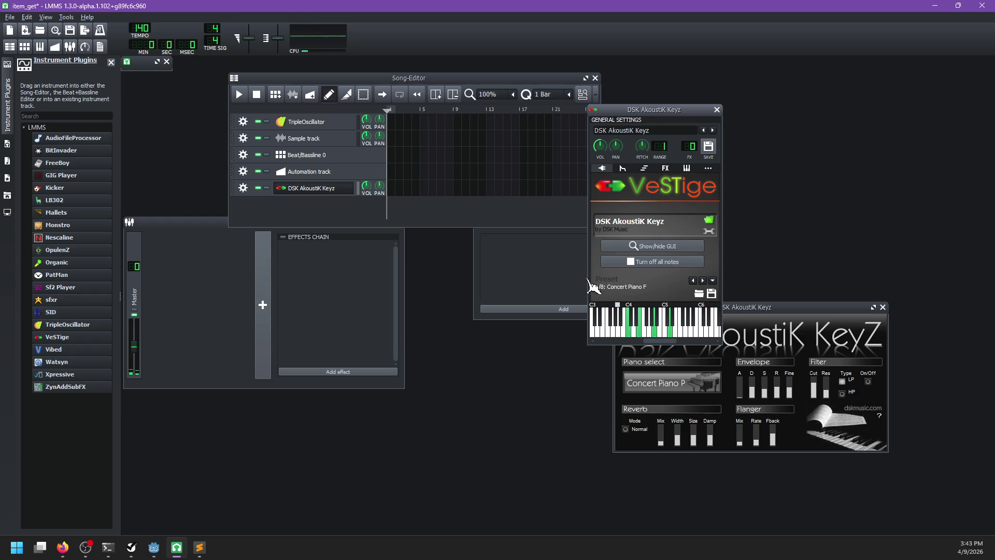
{"action": "double_click", "coordinate": [393, 187]}
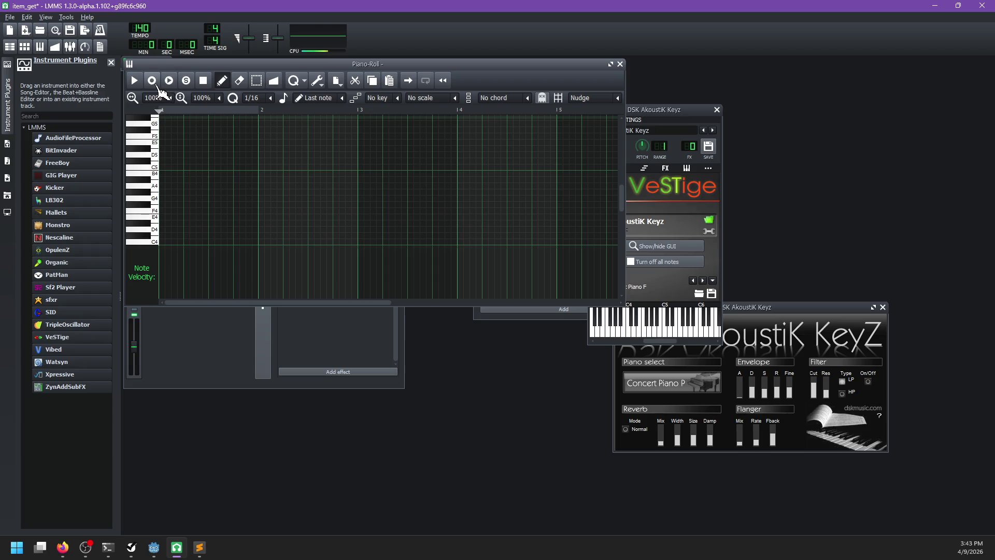
Preview the Piano Roll, set snapping to 1/96, and drag the C4 note to the start of bar 1.
{"action": "left_click", "coordinate": [154, 84]}
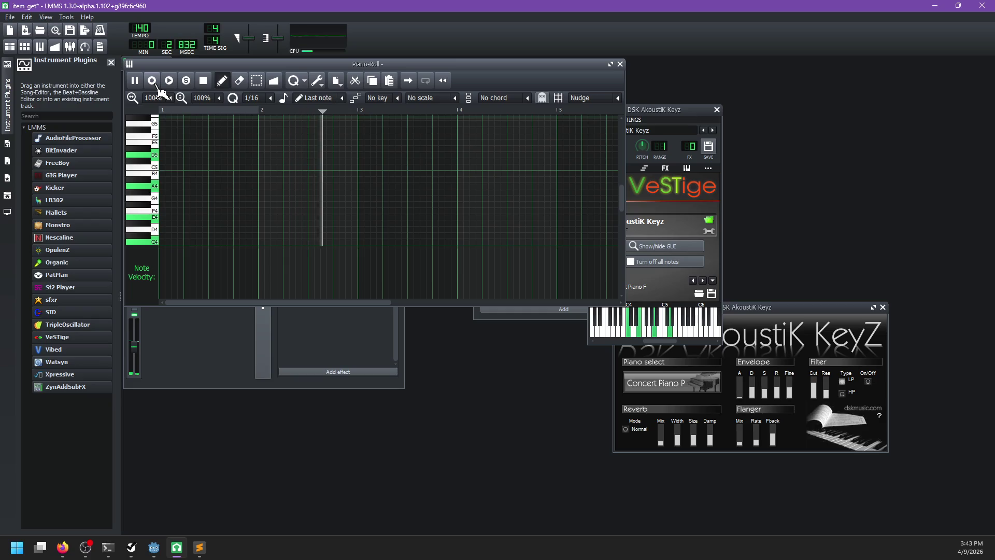
{"action": "scroll", "coordinate": [285, 200], "scroll_direction": "down", "scroll_amount": 2}
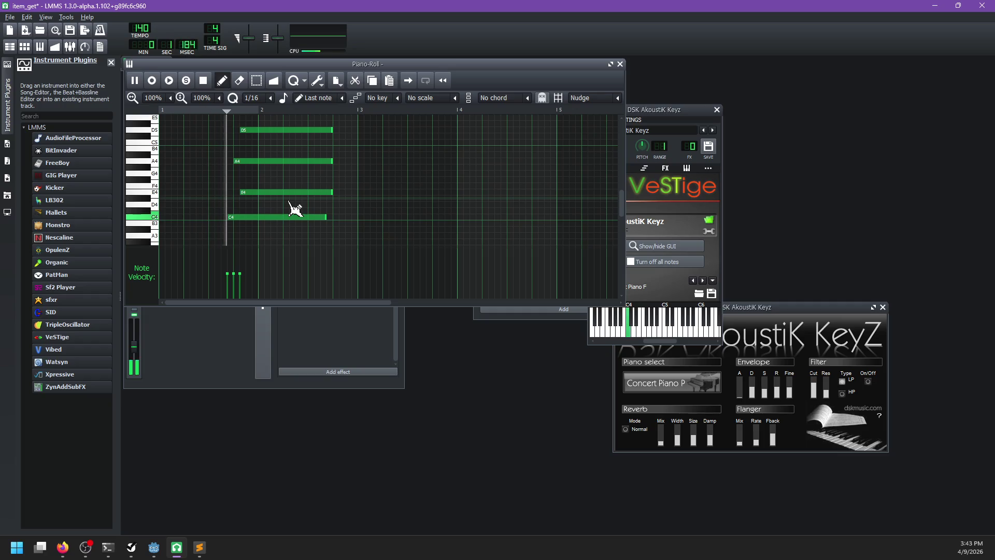
{"action": "key", "text": "space"}
{"action": "left_click", "coordinate": [268, 98]}
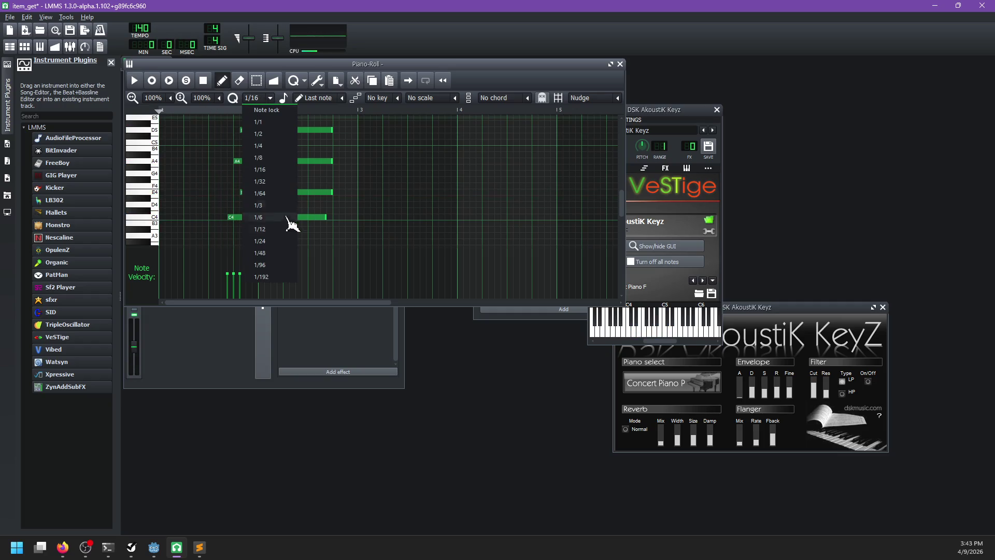
{"action": "left_click", "coordinate": [277, 266]}
{"action": "left_click_drag", "start_coordinate": [245, 220], "coordinate": [178, 217]}
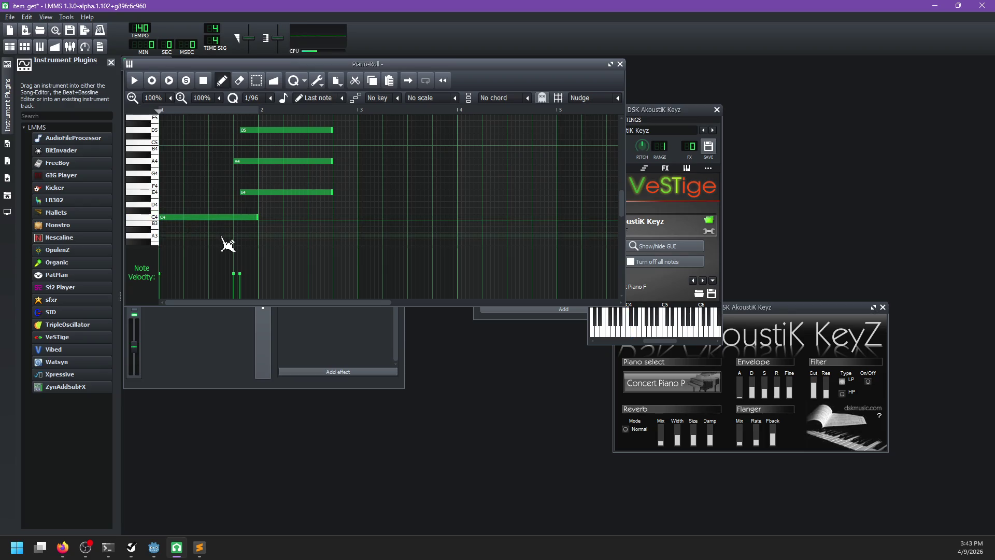
{"action": "scroll", "coordinate": [228, 245], "scroll_direction": "up", "scroll_amount": 1, "text": "ctrl"}
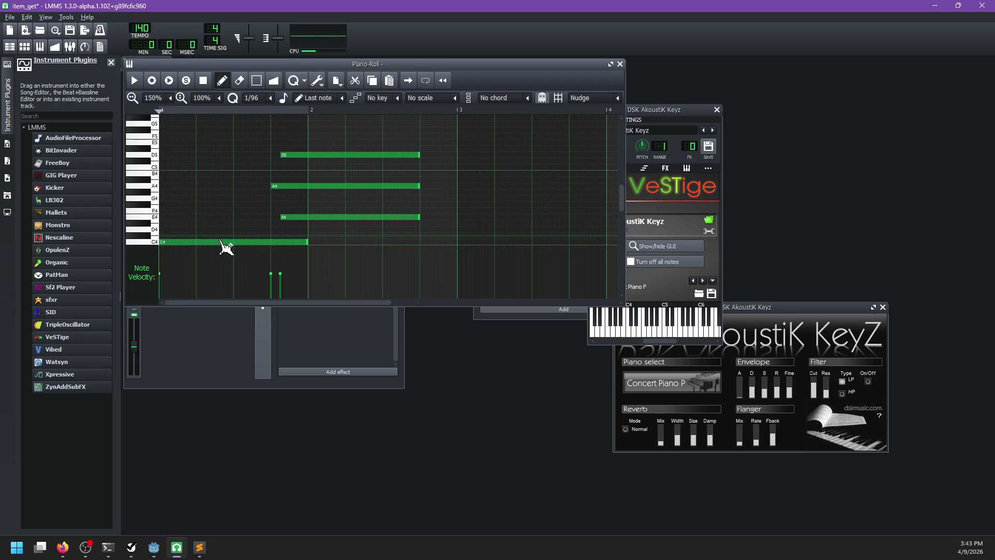
Enlarge the Piano Roll and drag the E4, A4 and D5 notes to the bar start, then preview.
{"action": "mouse_move", "coordinate": [620, 301]}
{"action": "left_mouse_down"}
{"action": "mouse_move", "coordinate": [696, 378]}
{"action": "mouse_move", "coordinate": [703, 424]}
{"action": "left_mouse_up"}
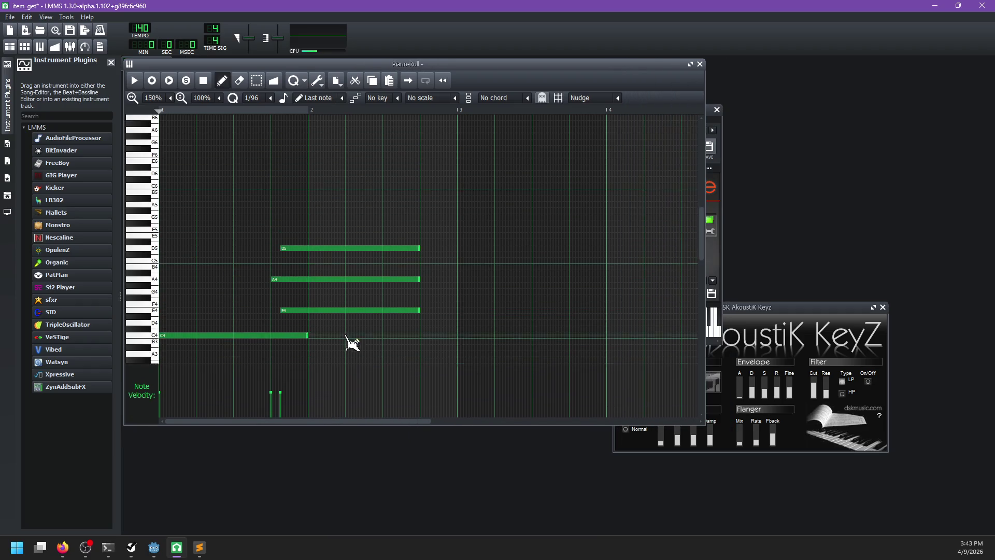
{"action": "left_click_drag", "start_coordinate": [293, 310], "coordinate": [176, 319]}
{"action": "scroll", "coordinate": [187, 337], "scroll_direction": "up", "scroll_amount": 2, "text": "ctrl"}
{"action": "scroll", "coordinate": [186, 337], "scroll_direction": "left", "scroll_amount": 2}
{"action": "left_click_drag", "start_coordinate": [472, 280], "coordinate": [192, 291]}
{"action": "mouse_move", "coordinate": [525, 258]}
{"action": "left_mouse_down"}
{"action": "mouse_move", "coordinate": [219, 254]}
{"action": "mouse_move", "coordinate": [177, 280]}
{"action": "mouse_move", "coordinate": [172, 310]}
{"action": "left_mouse_up"}
{"action": "key", "text": "space"}
{"action": "key", "text": "space"}
Stagger the chord by nudging D5, A4 and E4 slightly apart, previewing the result.
{"action": "left_click_drag", "start_coordinate": [190, 249], "coordinate": [184, 249]}
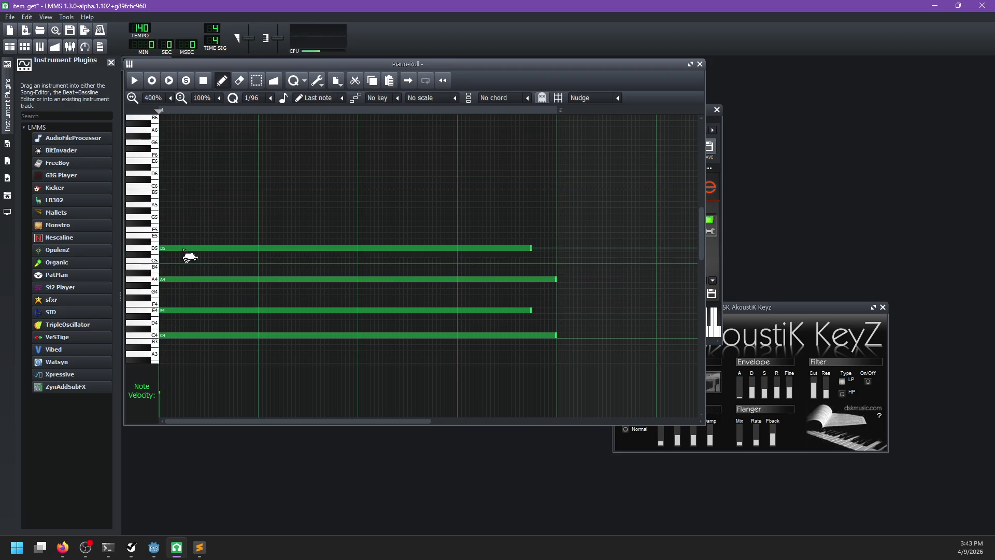
{"action": "key", "text": "space"}
{"action": "key", "text": "space"}
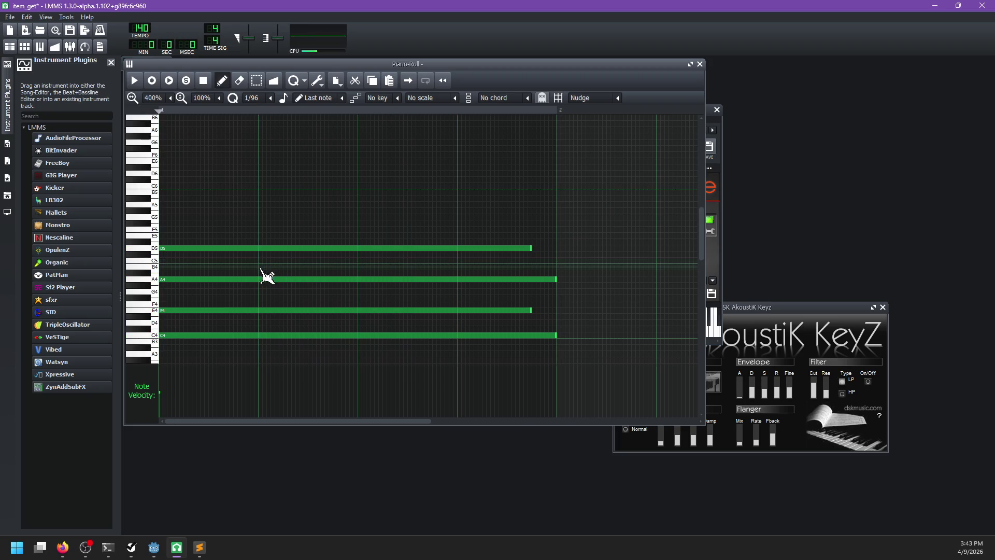
{"action": "left_click_drag", "start_coordinate": [210, 249], "coordinate": [228, 249]}
{"action": "left_click", "coordinate": [190, 280]}
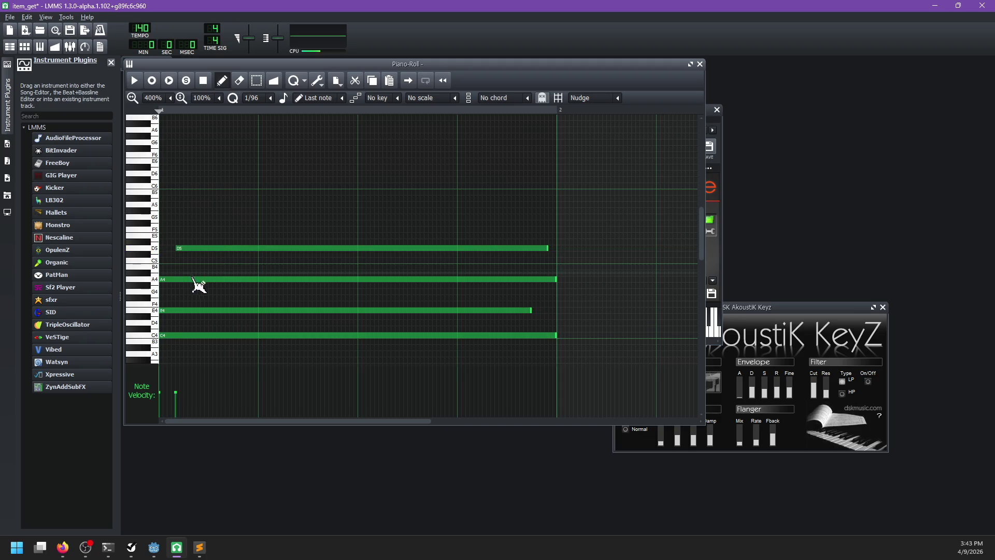
{"action": "mouse_move", "coordinate": [197, 287]}
{"action": "left_mouse_down"}
{"action": "mouse_move", "coordinate": [217, 284]}
{"action": "mouse_move", "coordinate": [186, 257]}
{"action": "left_mouse_up"}
{"action": "left_click_drag", "start_coordinate": [202, 315], "coordinate": [211, 318]}
{"action": "key", "text": "space"}
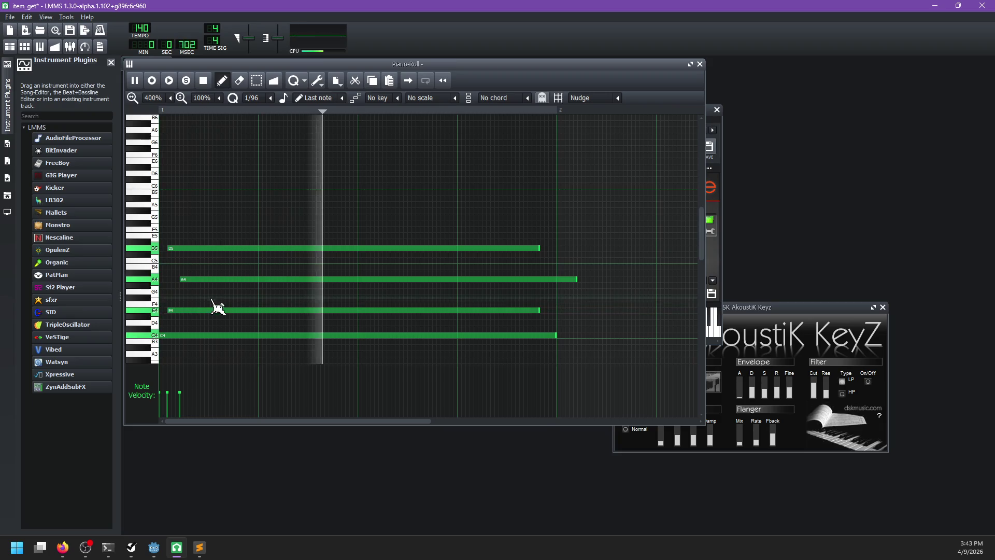
{"action": "key", "text": "space"}
Fine-tune the D5 note's timing and replay the staggered chord.
{"action": "left_click", "coordinate": [192, 311]}
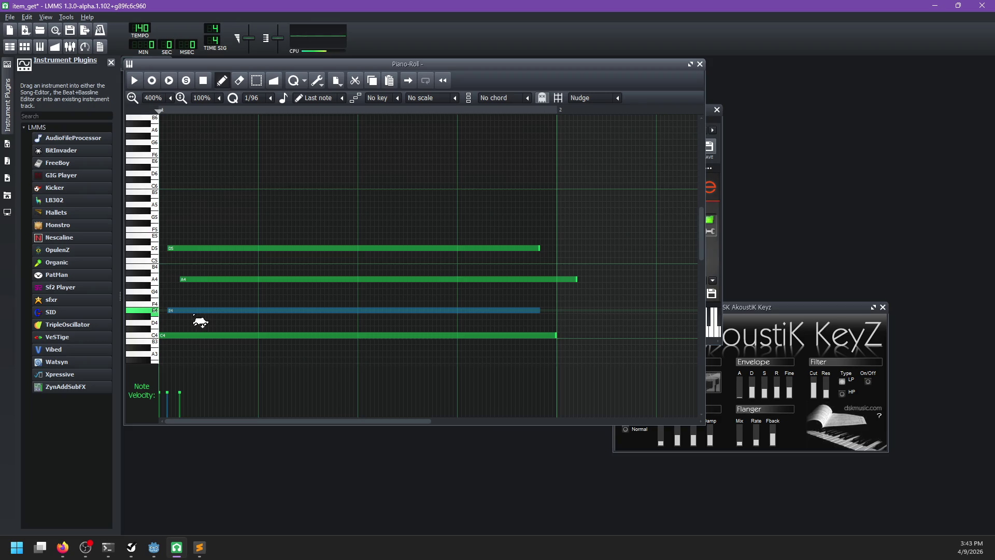
{"action": "left_click_drag", "start_coordinate": [190, 250], "coordinate": [195, 249]}
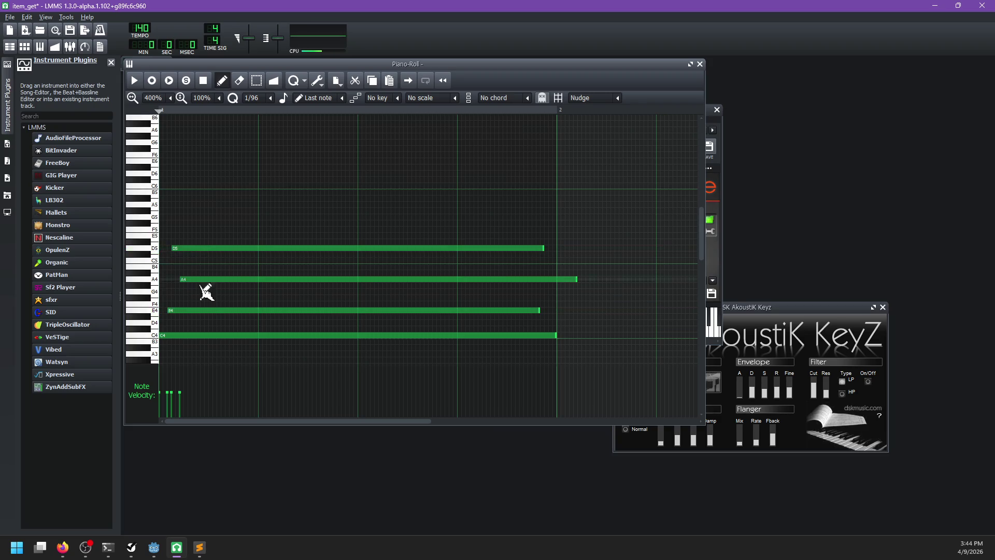
{"action": "key", "text": "space"}
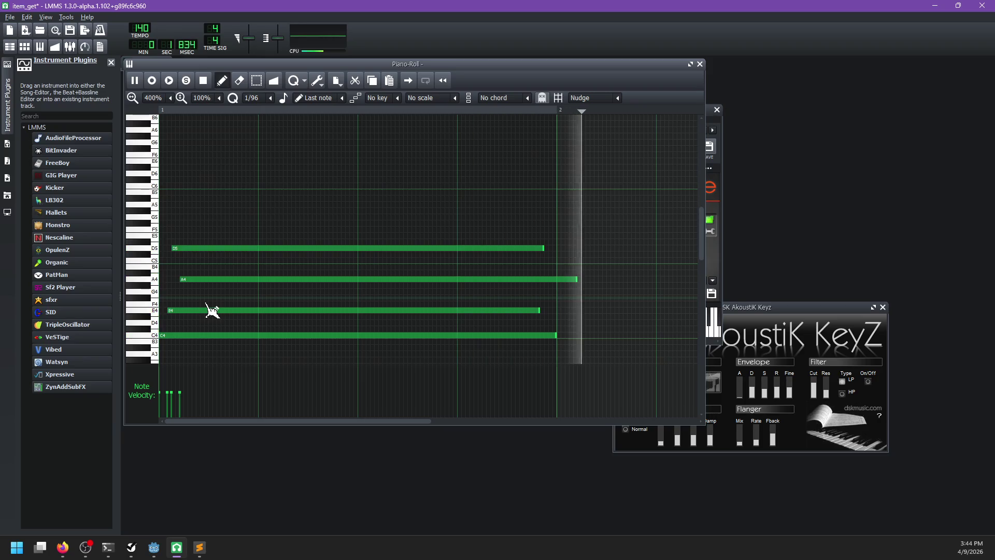
{"action": "key", "text": "space"}
{"action": "scroll", "coordinate": [492, 342], "scroll_direction": "down", "scroll_amount": 2}
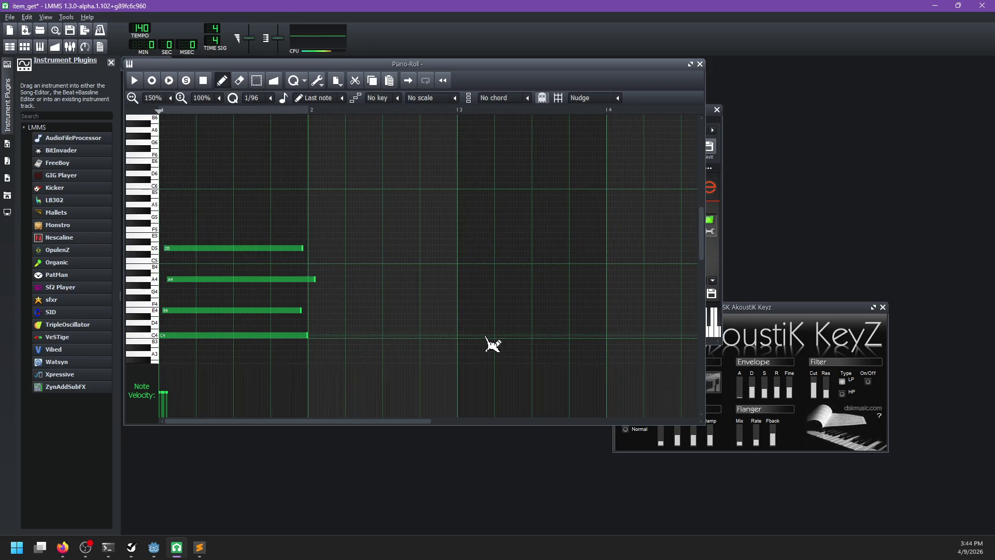
{"action": "scroll", "coordinate": [368, 341], "scroll_direction": "up", "scroll_amount": 1}
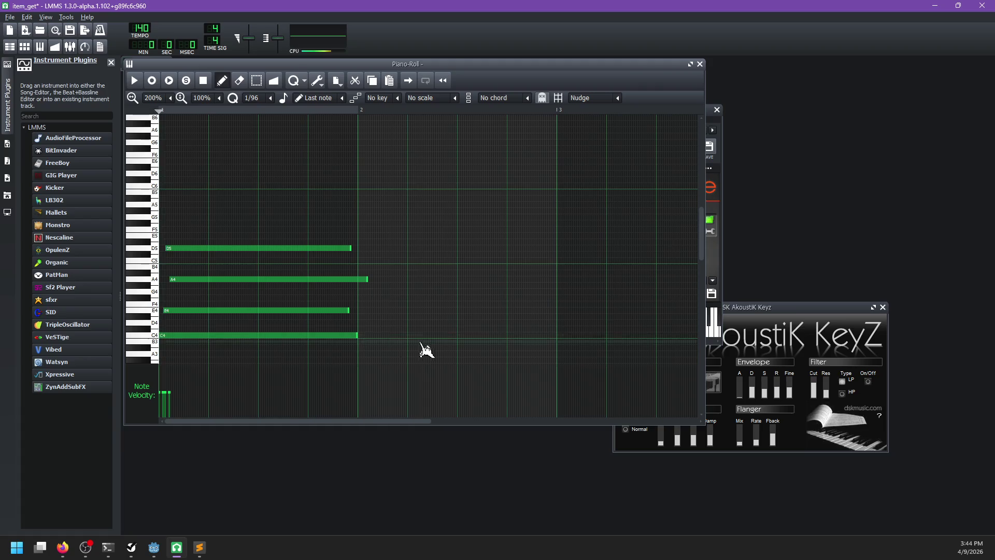
{"action": "key", "text": "space"}
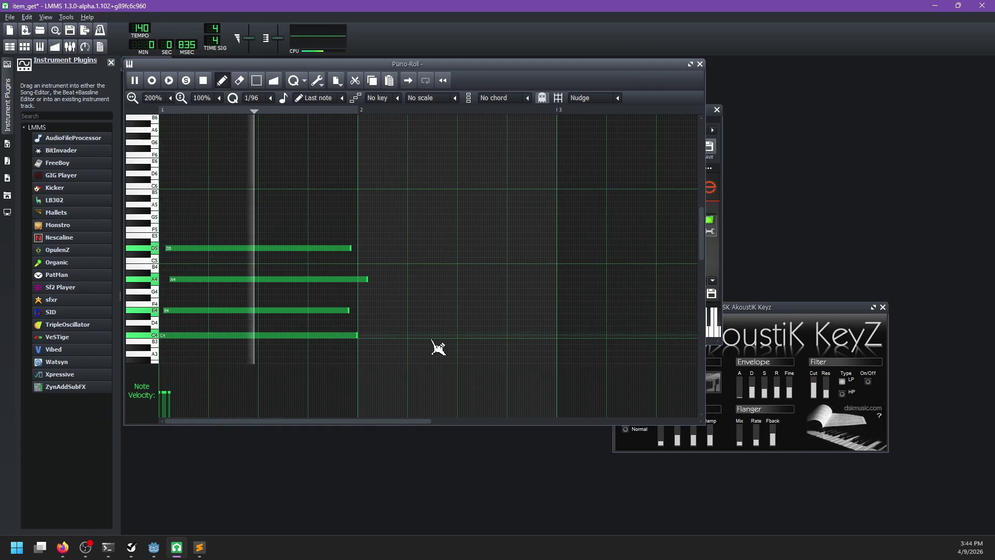
{"action": "key", "text": "space"}
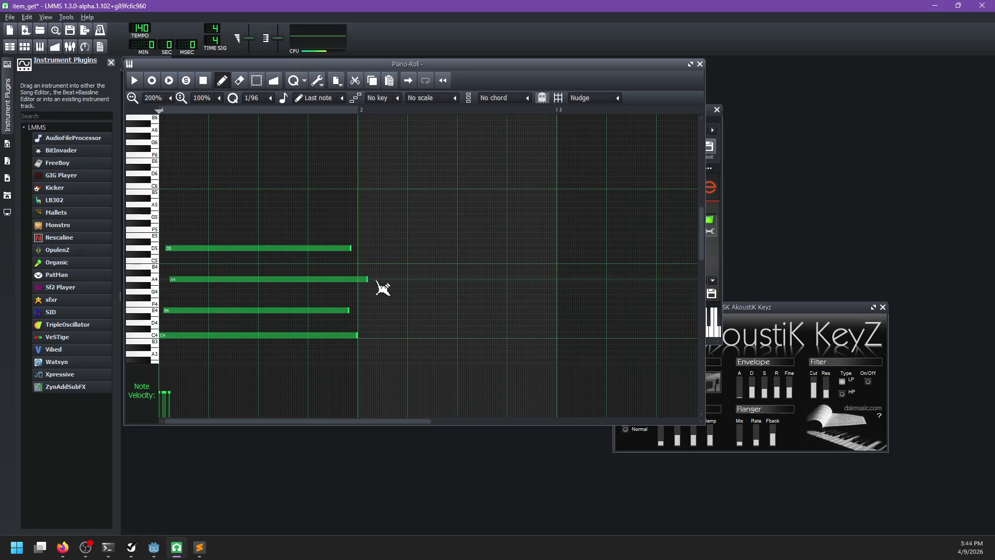
Shorten all four notes to half a bar, then lengthen them together to a full bar.
{"action": "mouse_move", "coordinate": [369, 281]}
{"action": "left_mouse_down"}
{"action": "mouse_move", "coordinate": [224, 288]}
{"action": "mouse_move", "coordinate": [254, 290]}
{"action": "left_mouse_up"}
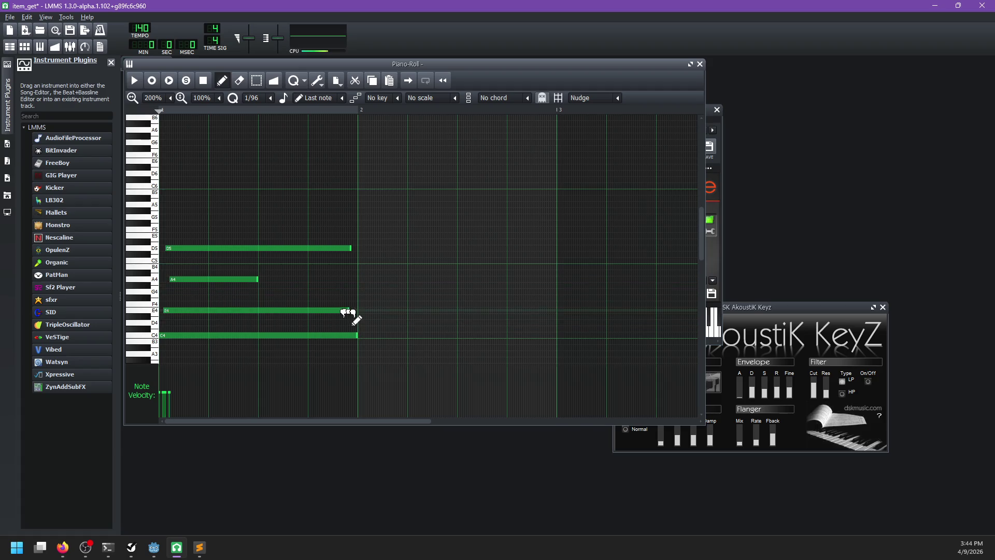
{"action": "left_click_drag", "start_coordinate": [349, 316], "coordinate": [257, 322]}
{"action": "left_click_drag", "start_coordinate": [357, 338], "coordinate": [259, 356]}
{"action": "left_click_drag", "start_coordinate": [351, 249], "coordinate": [261, 263]}
{"action": "key", "text": "space"}
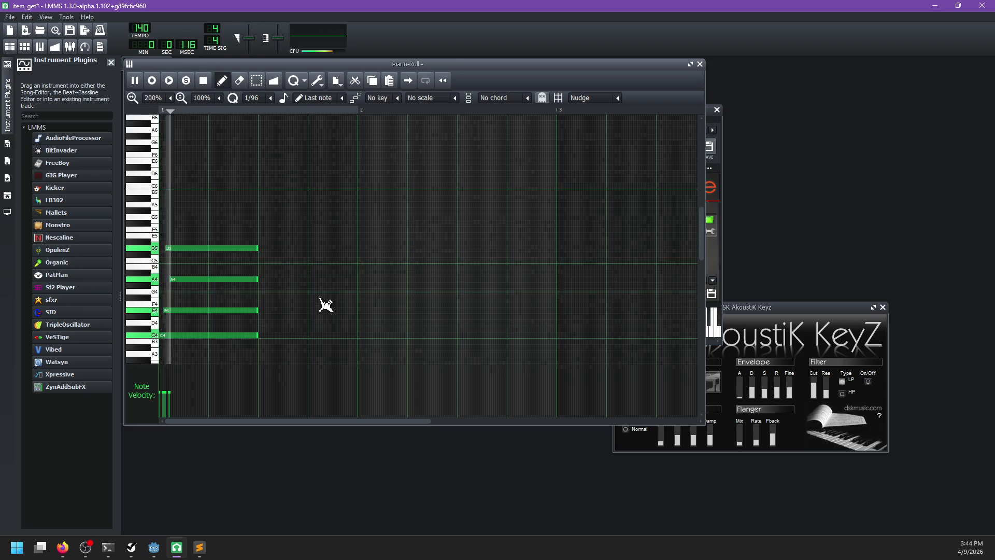
{"action": "key", "text": "space"}
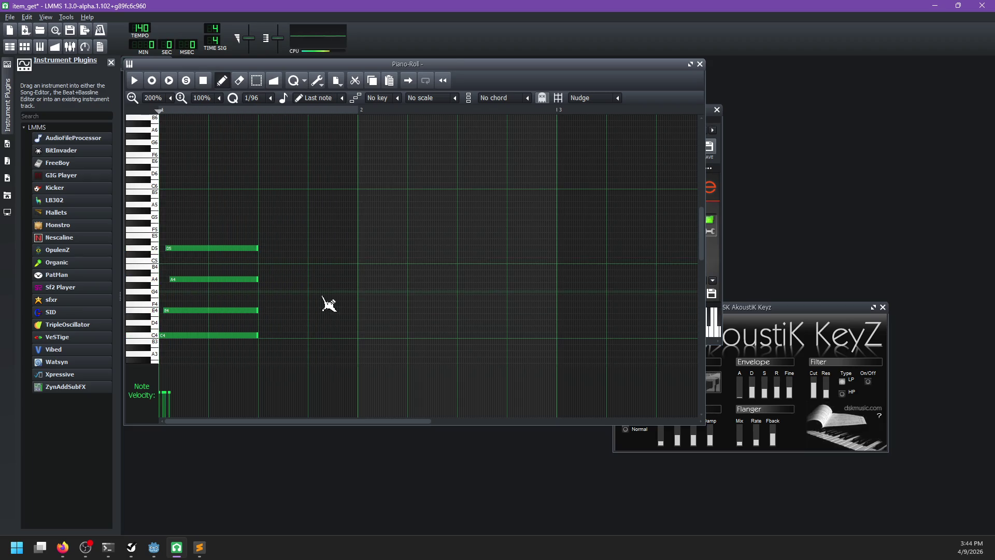
{"action": "key", "text": "ctrl+a"}
{"action": "left_click_drag", "start_coordinate": [259, 249], "coordinate": [357, 252]}
{"action": "key", "text": "space"}
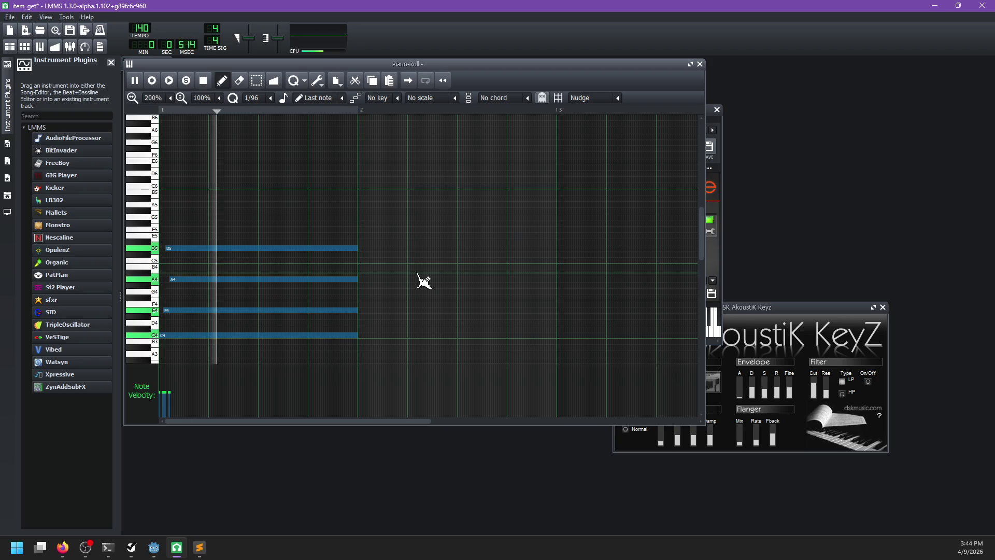
Play the song, then lengthen all four chord notes to end at bar 3.
{"action": "key", "text": "space"}
{"action": "left_click", "coordinate": [410, 175]}
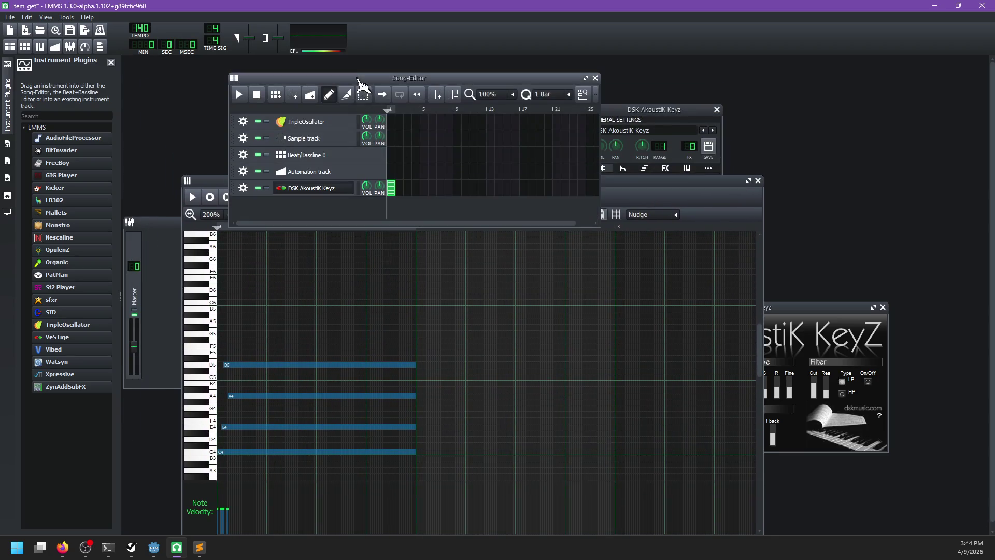
{"action": "key", "text": "space"}
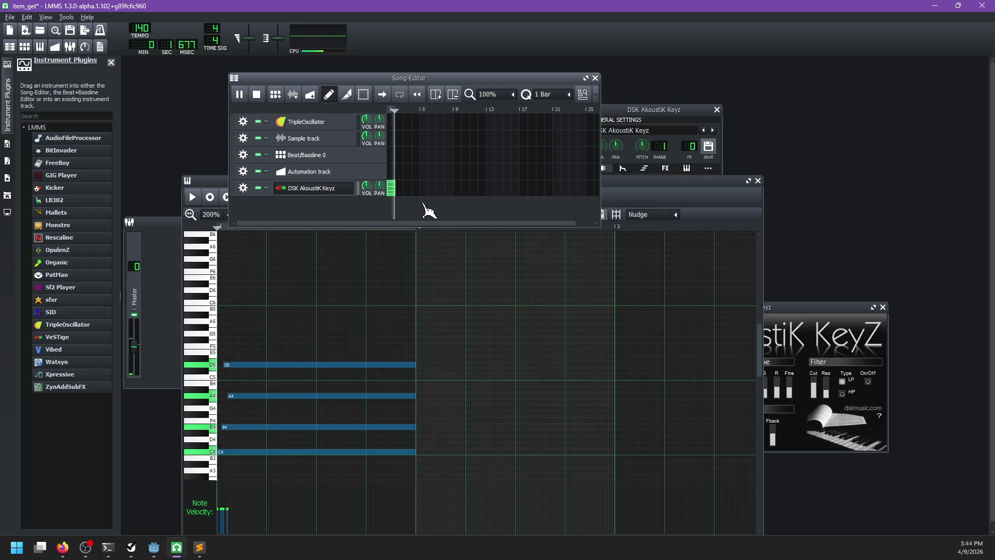
{"action": "key", "text": "space"}
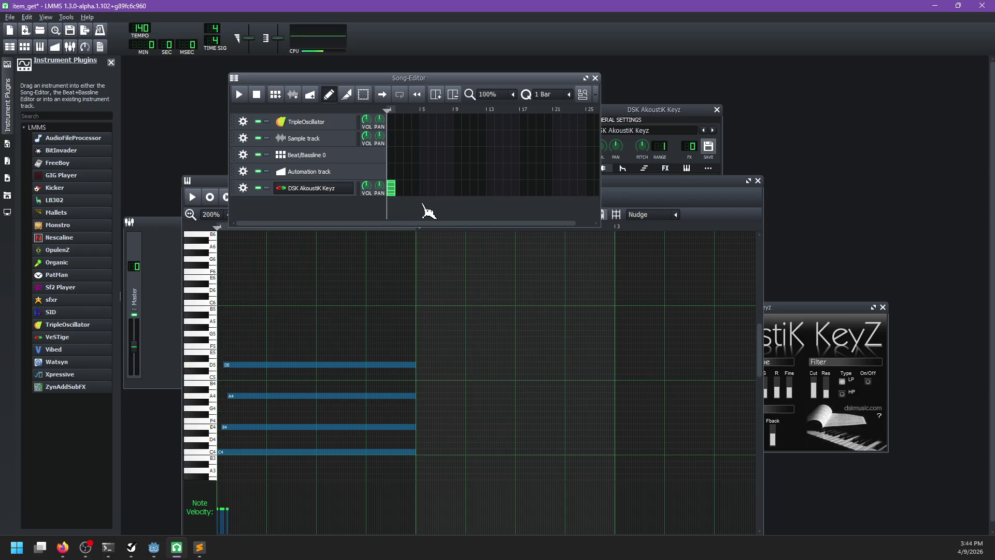
{"action": "left_click", "coordinate": [217, 182]}
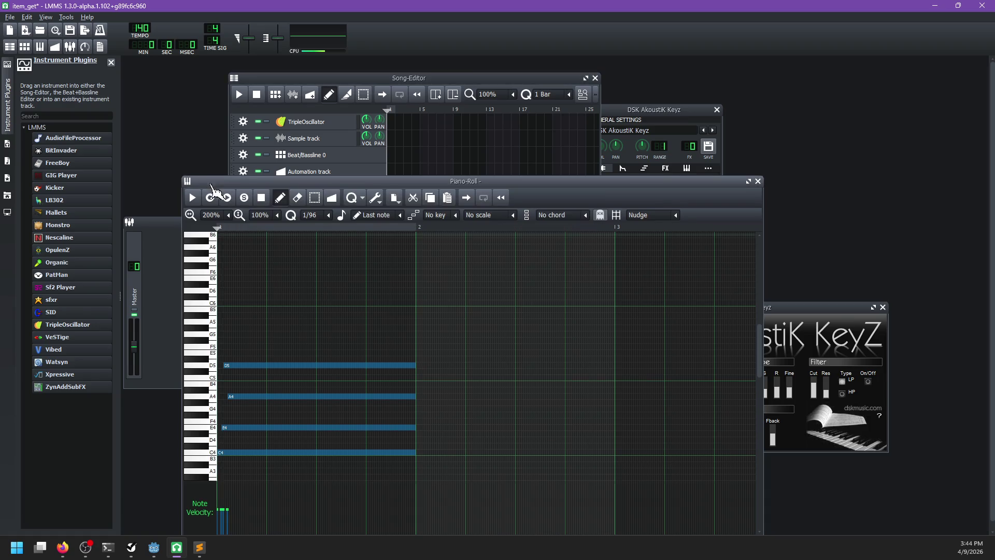
{"action": "left_click_drag", "start_coordinate": [417, 368], "coordinate": [613, 374]}
Show the piano instrument's envelope settings, reposition the plugin panel, and replay the song twice.
{"action": "left_click", "coordinate": [626, 136]}
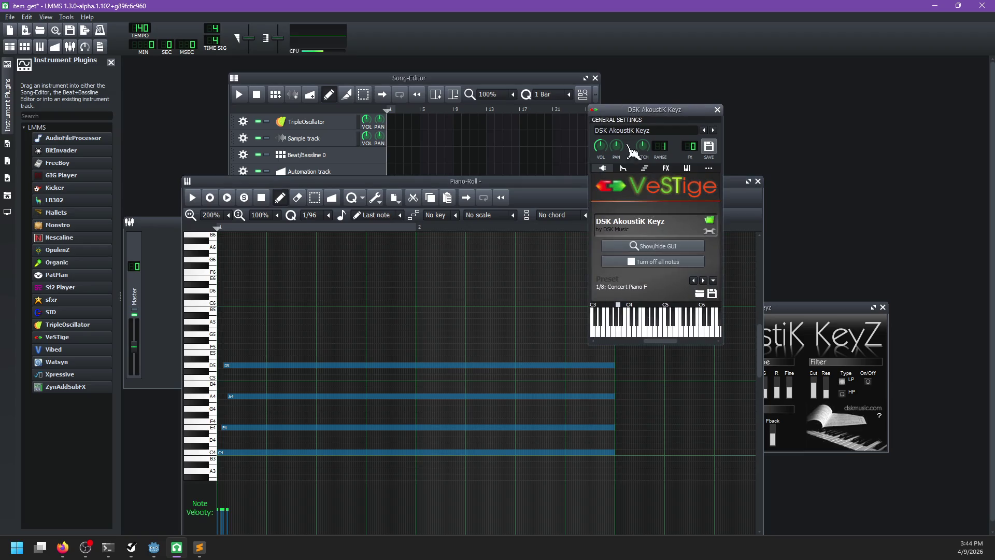
{"action": "left_click", "coordinate": [623, 169]}
{"action": "left_click_drag", "start_coordinate": [797, 317], "coordinate": [720, 290]}
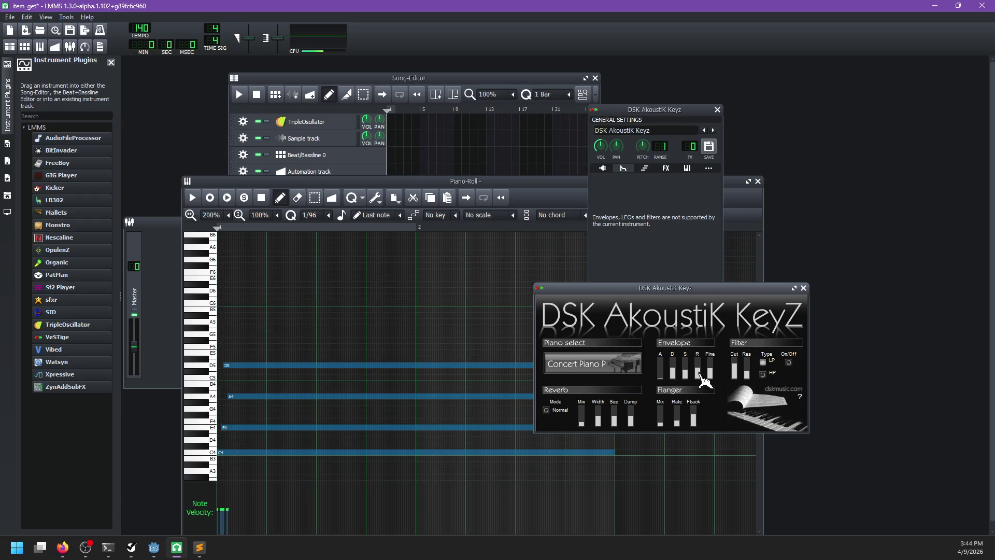
{"action": "left_click", "coordinate": [521, 73]}
{"action": "key", "text": "space"}
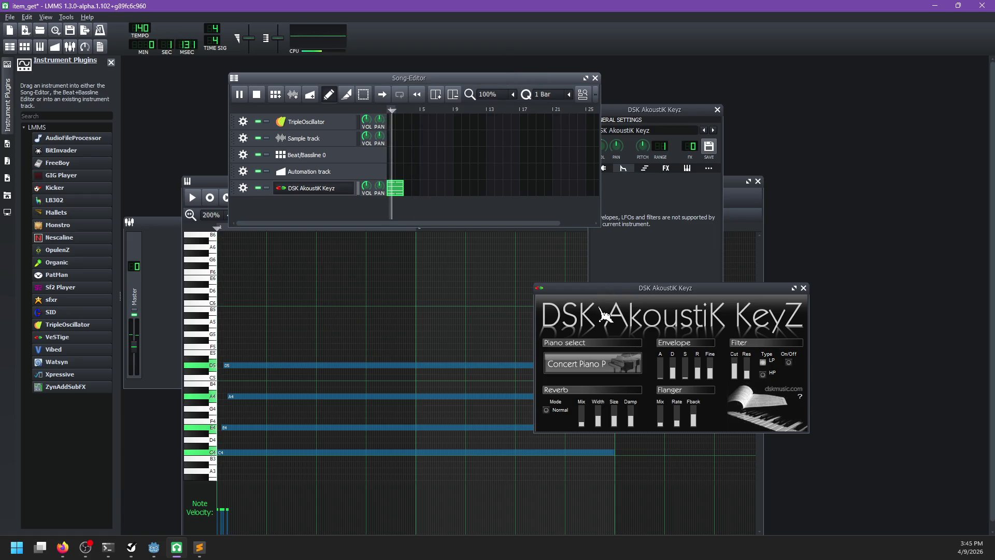
{"action": "key", "text": "space"}
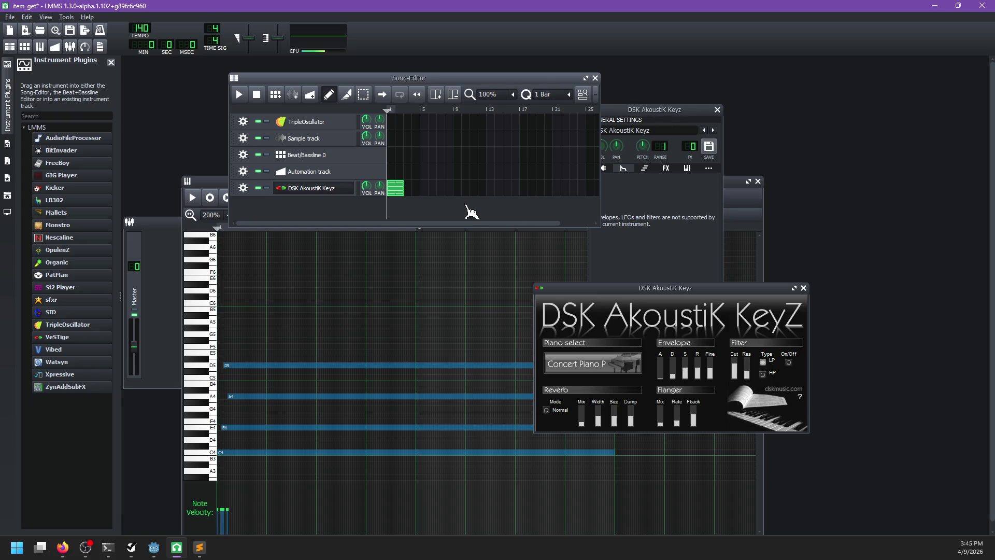
{"action": "key", "text": "space"}
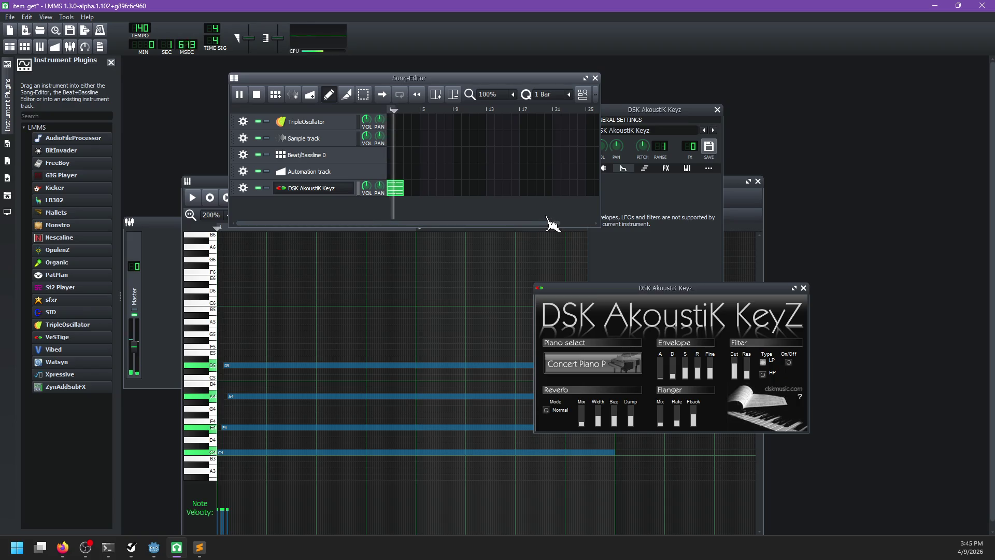
{"action": "key", "text": "space"}
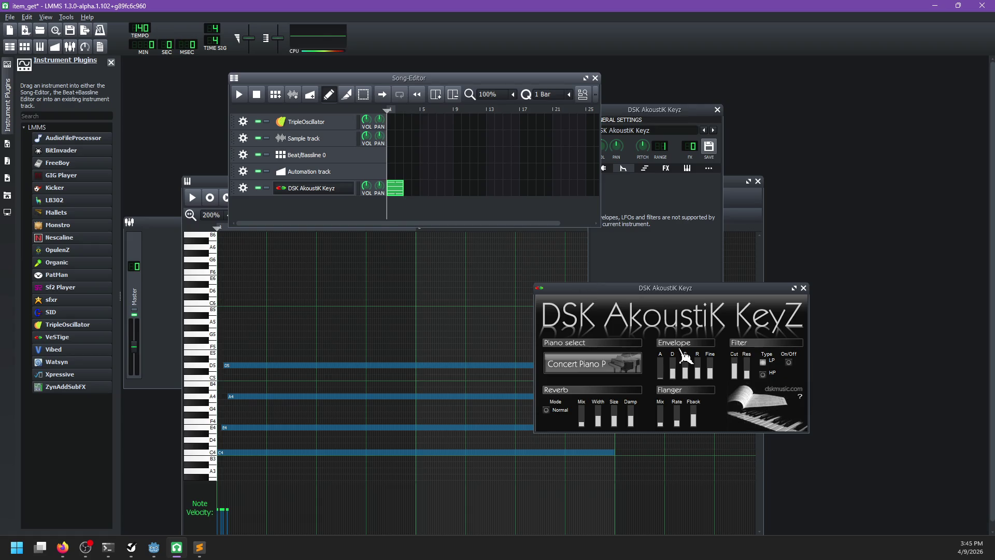
{"action": "left_click", "coordinate": [306, 121]}
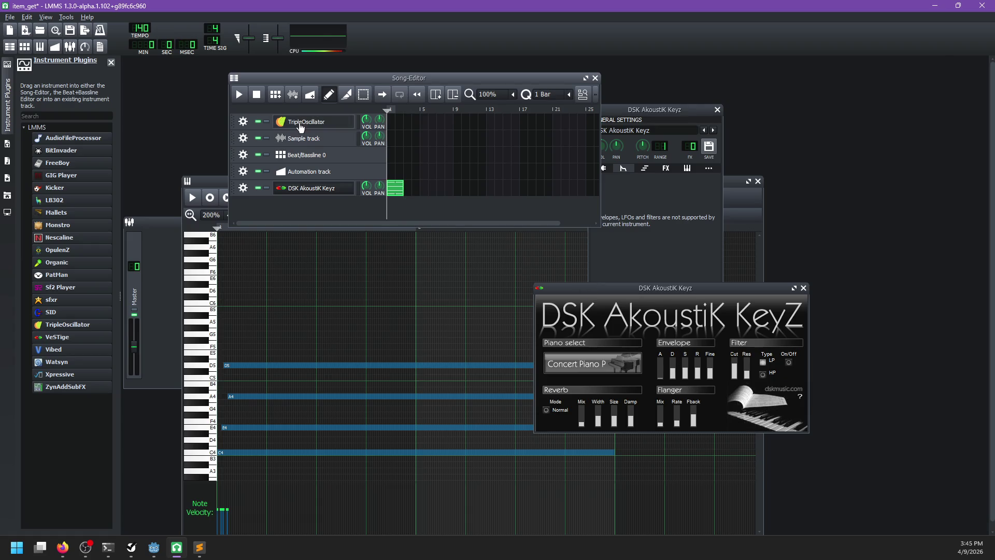
Set TripleOscillator sustain 0.04 and decay 0.80, max the piano's decay, and save item_get.mmpz.
{"action": "left_click", "coordinate": [845, 119]}
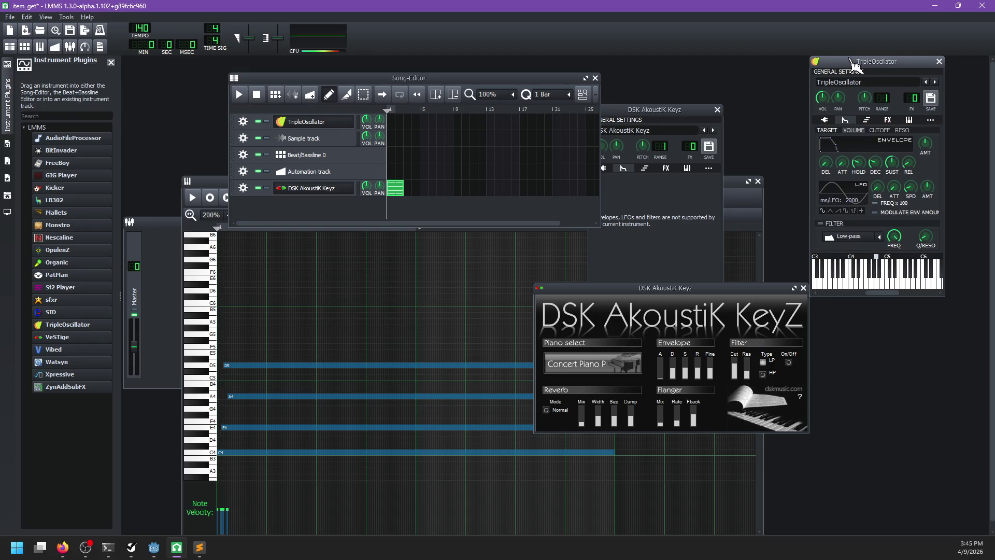
{"action": "left_click_drag", "start_coordinate": [831, 62], "coordinate": [592, 54]}
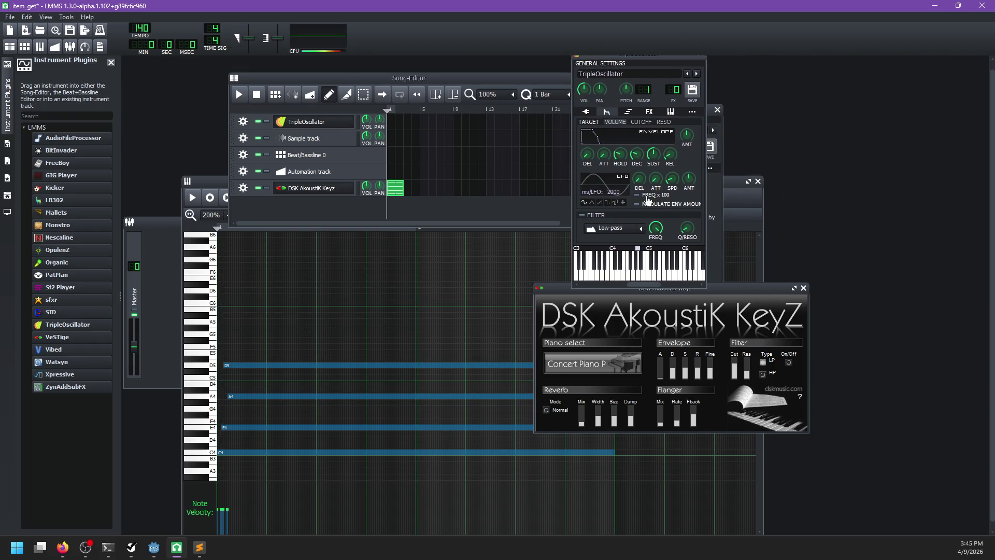
{"action": "left_click_drag", "start_coordinate": [656, 163], "coordinate": [665, 216]}
{"action": "left_click_drag", "start_coordinate": [637, 154], "coordinate": [634, 137]}
{"action": "left_click_drag", "start_coordinate": [677, 369], "coordinate": [687, 326]}
{"action": "left_click", "coordinate": [478, 206]}
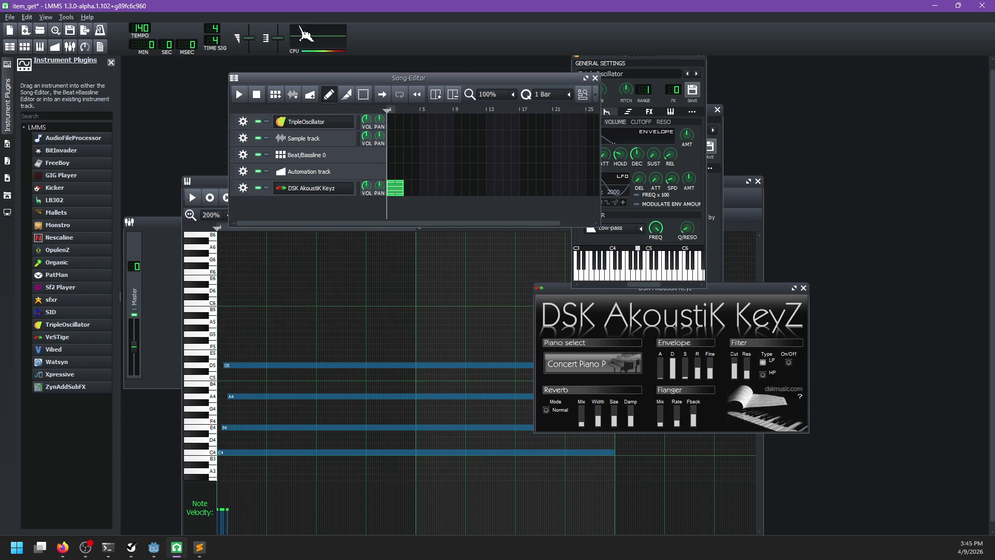
{"action": "key", "text": "ctrl+s"}
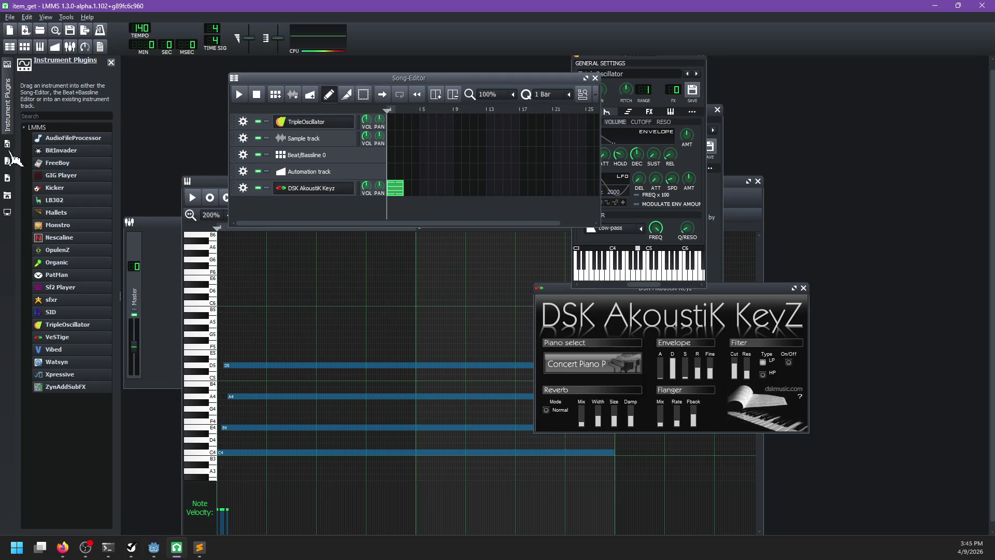
Open item_get.mmpz from the CameraKitty > sfx folder in My Projects.
{"action": "left_click", "coordinate": [8, 148]}
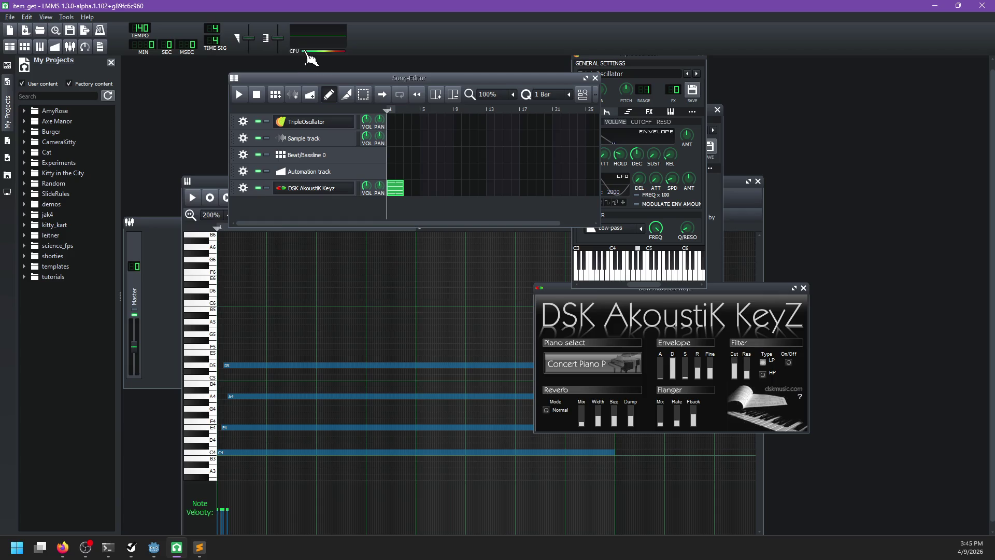
{"action": "left_click", "coordinate": [32, 142]}
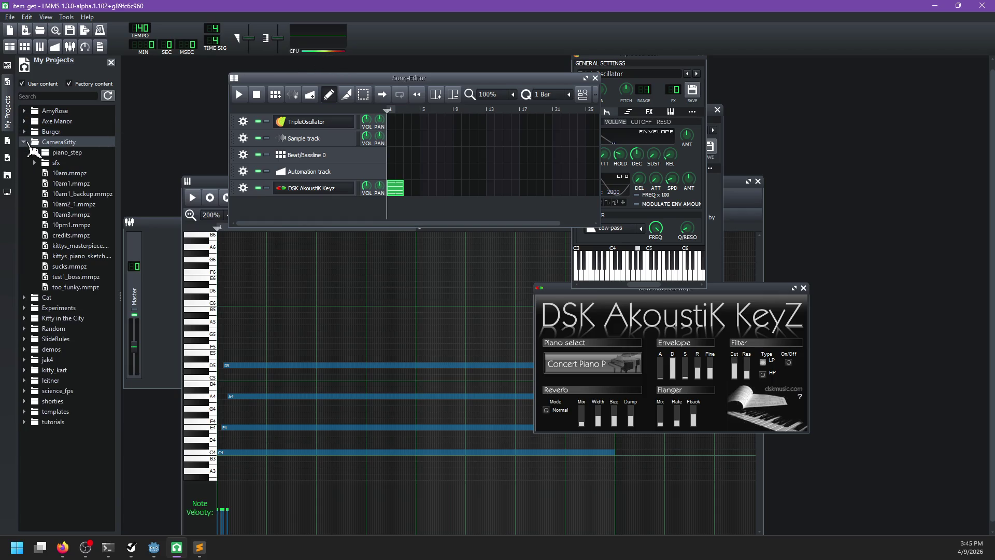
{"action": "left_click", "coordinate": [35, 162]}
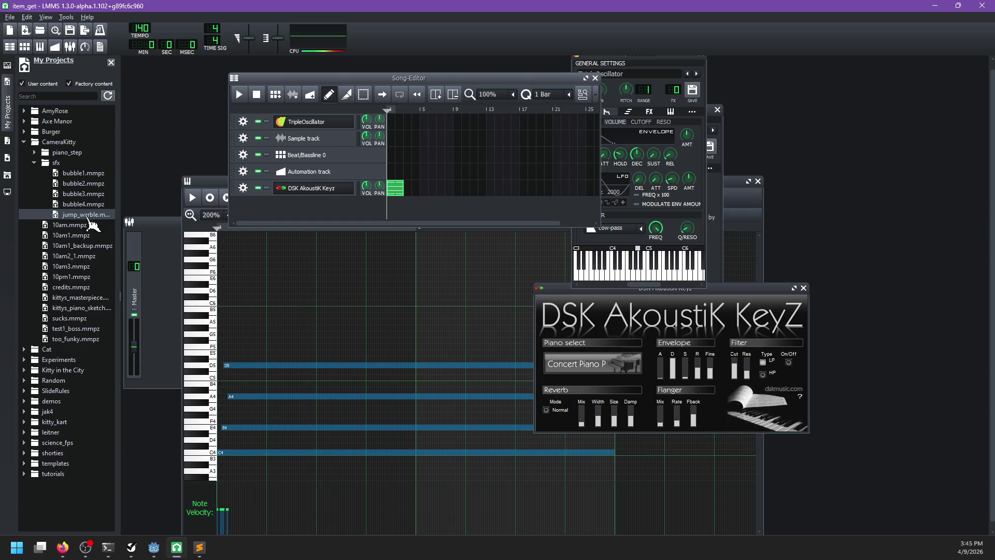
{"action": "left_click", "coordinate": [108, 95]}
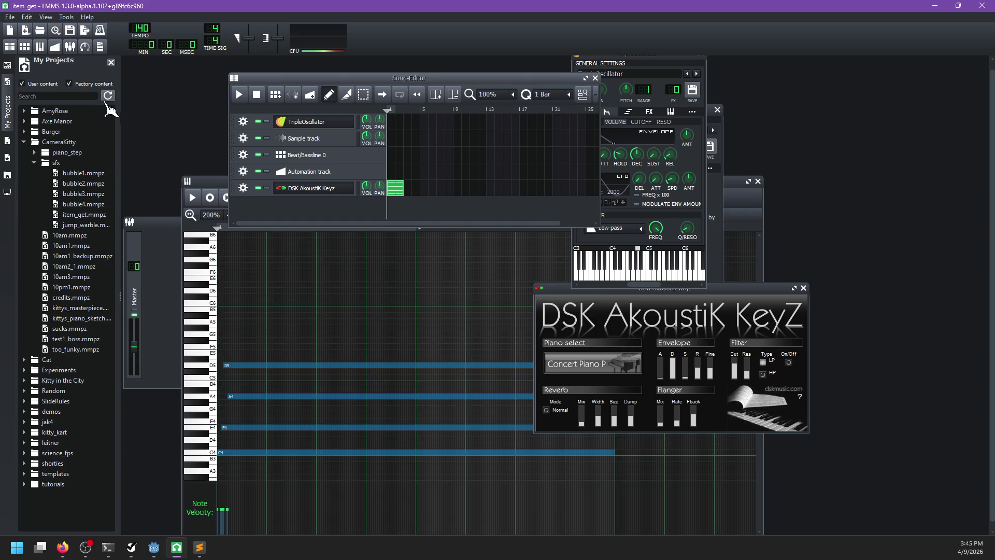
{"action": "left_click", "coordinate": [92, 215]}
{"action": "double_click", "coordinate": [92, 216]}
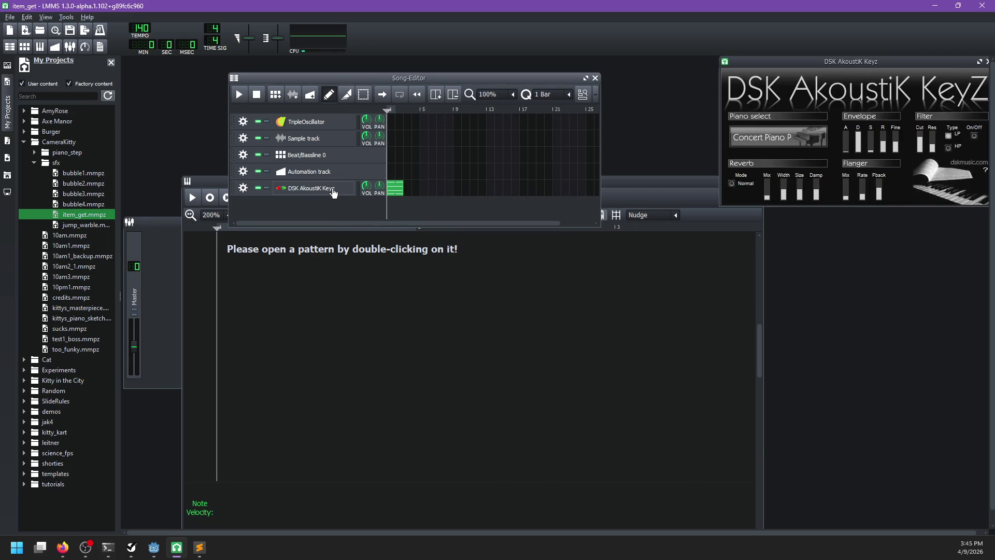
Raise the DSK AkoustiK Keyz envelope sustain to mid level, save, and close LMMS.
{"action": "left_click", "coordinate": [311, 188]}
{"action": "left_click", "coordinate": [800, 271]}
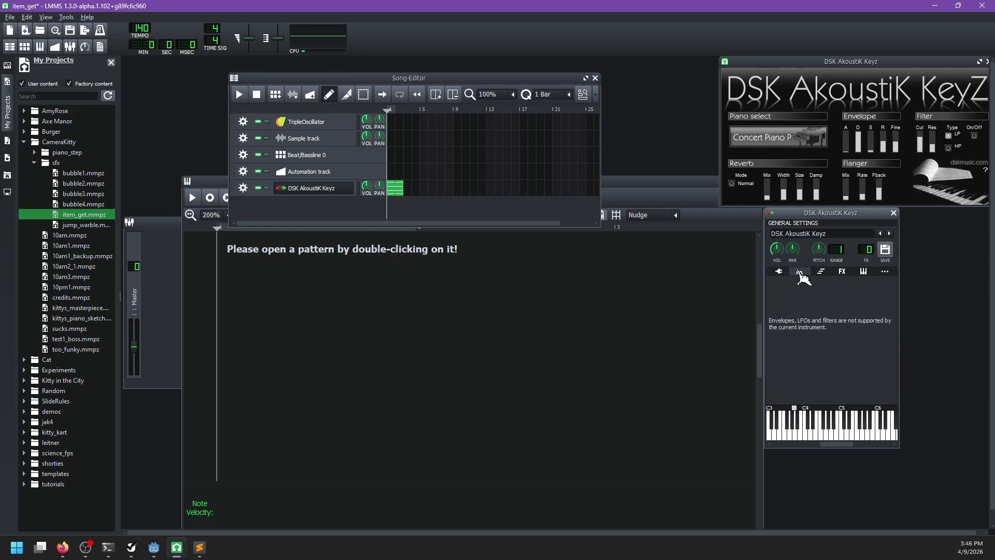
{"action": "left_click", "coordinate": [778, 271]}
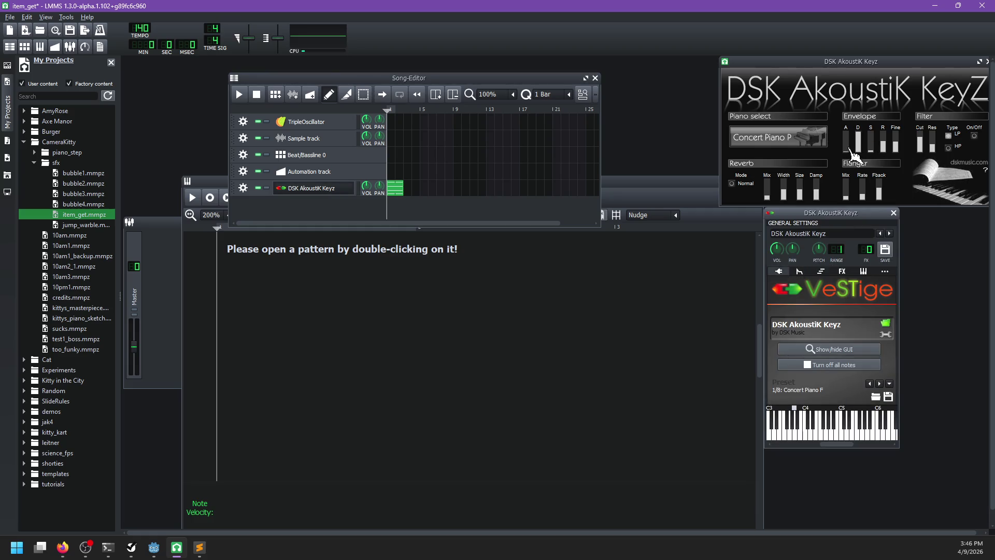
{"action": "left_click_drag", "start_coordinate": [874, 143], "coordinate": [877, 109]}
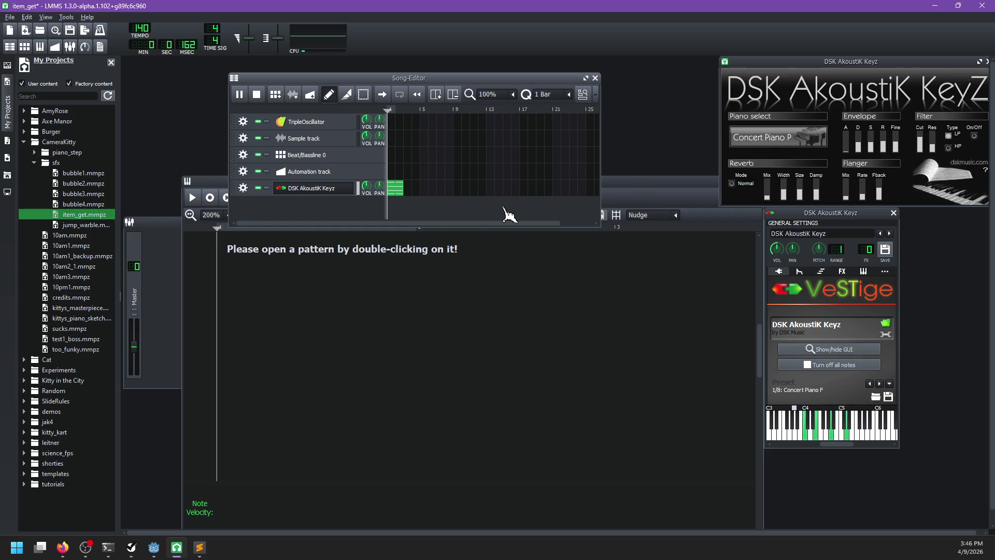
{"action": "key", "text": "ctrl+s"}
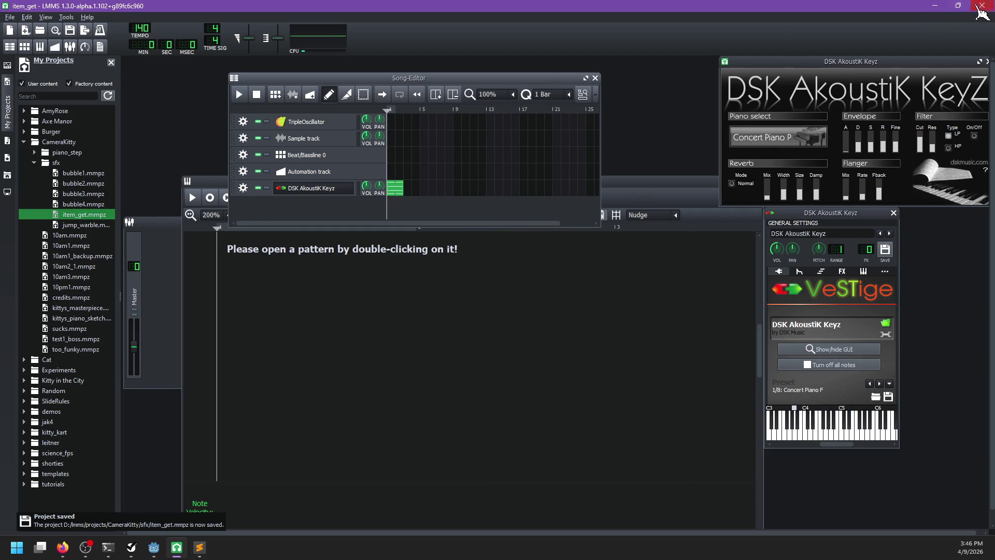
{"action": "left_click", "coordinate": [982, 5]}
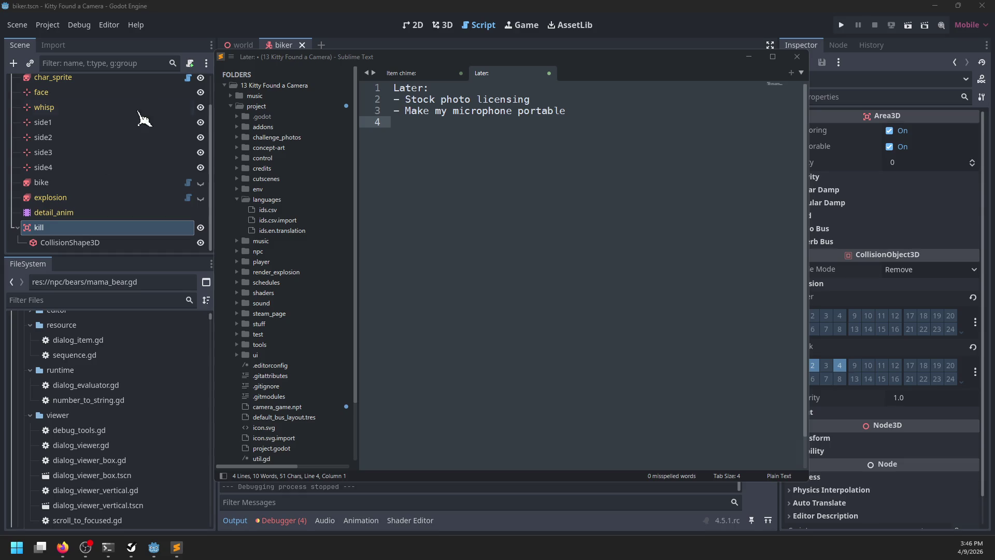
Check the Godot debugger's Errors and Stack Trace panels.
{"action": "left_click", "coordinate": [381, 11]}
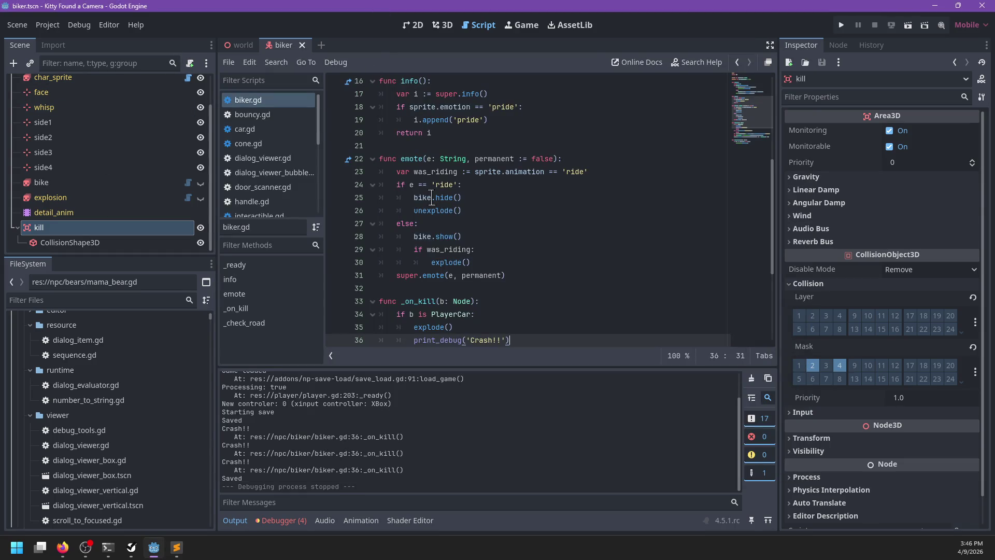
{"action": "mouse_move", "coordinate": [431, 199]}
{"action": "left_click", "coordinate": [284, 521]}
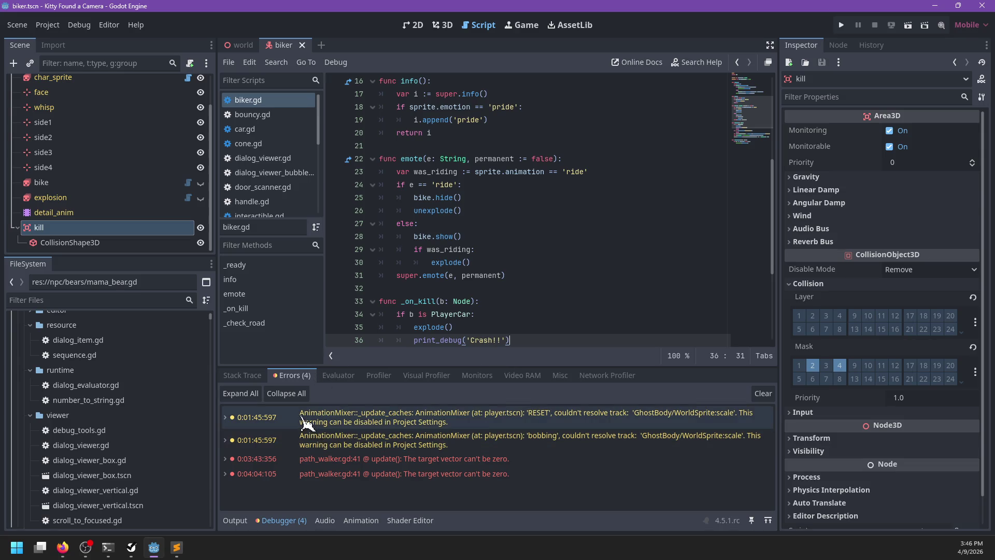
{"action": "left_click", "coordinate": [242, 376]}
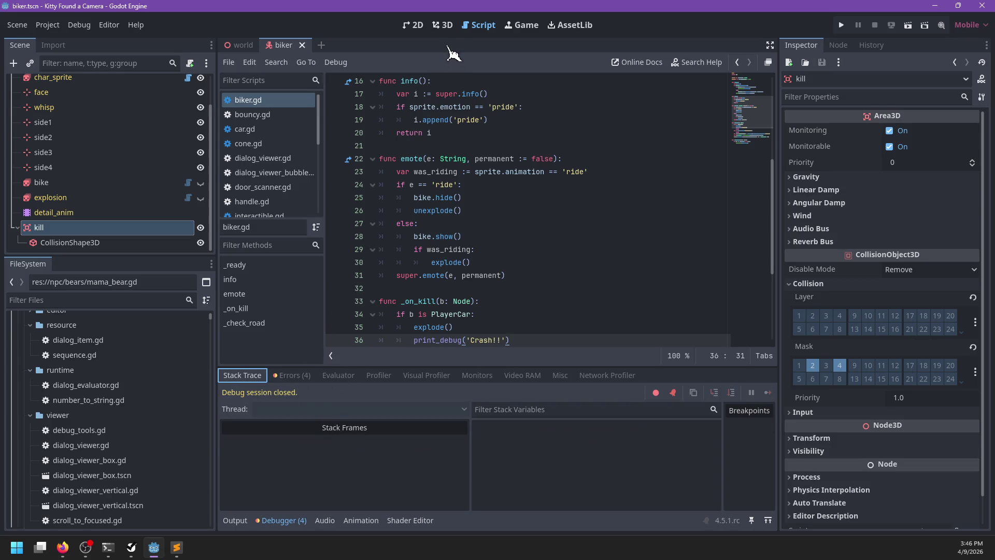
View the biker scene in 3D, then play the item_get song in LMMS.
{"action": "left_click", "coordinate": [443, 26]}
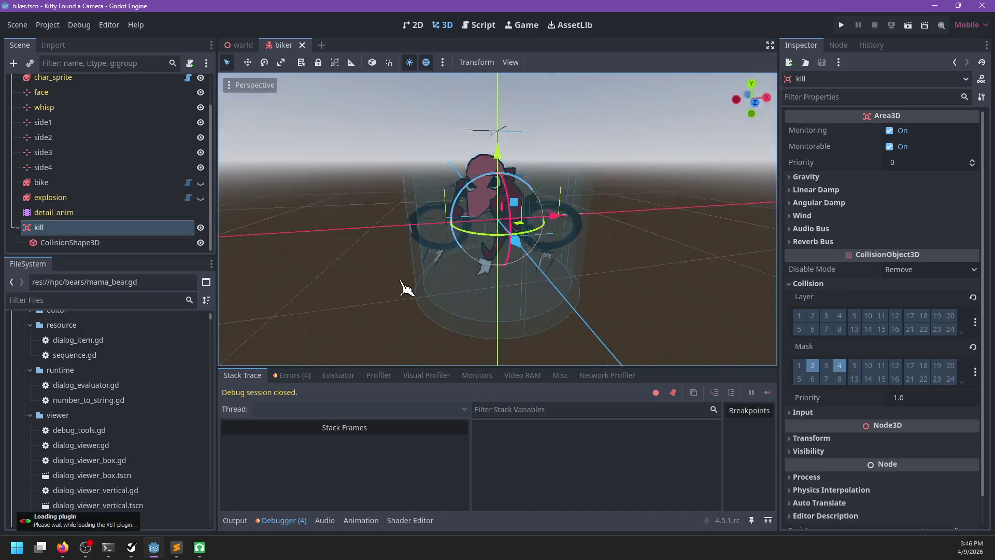
{"action": "scroll", "coordinate": [406, 305], "scroll_direction": "down", "scroll_amount": 3}
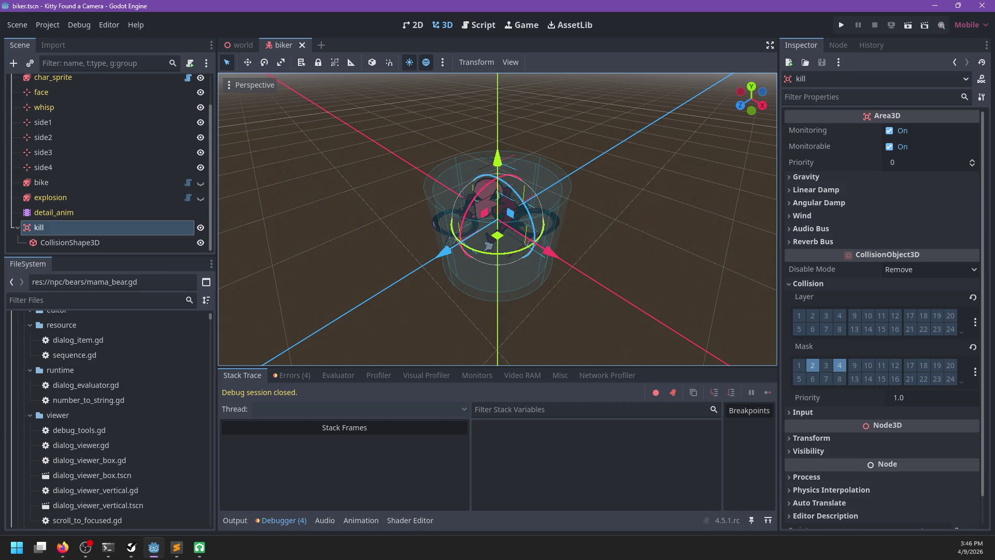
{"action": "key", "text": "alt+Tab"}
{"action": "key", "text": "space"}
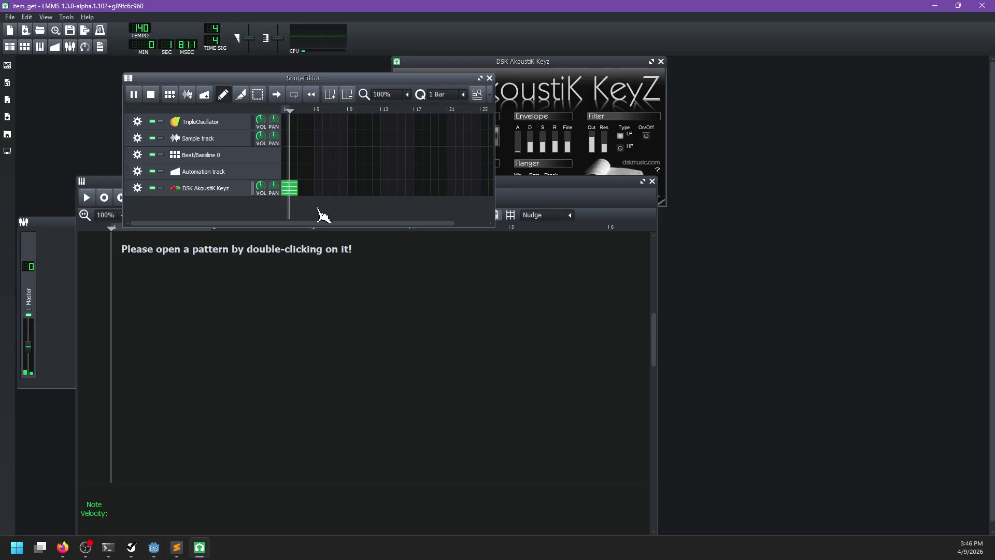
Raise the DSK piano's envelope decay to full and replay the chime.
{"action": "key", "text": "space"}
{"action": "left_click_drag", "start_coordinate": [534, 150], "coordinate": [548, 123]}
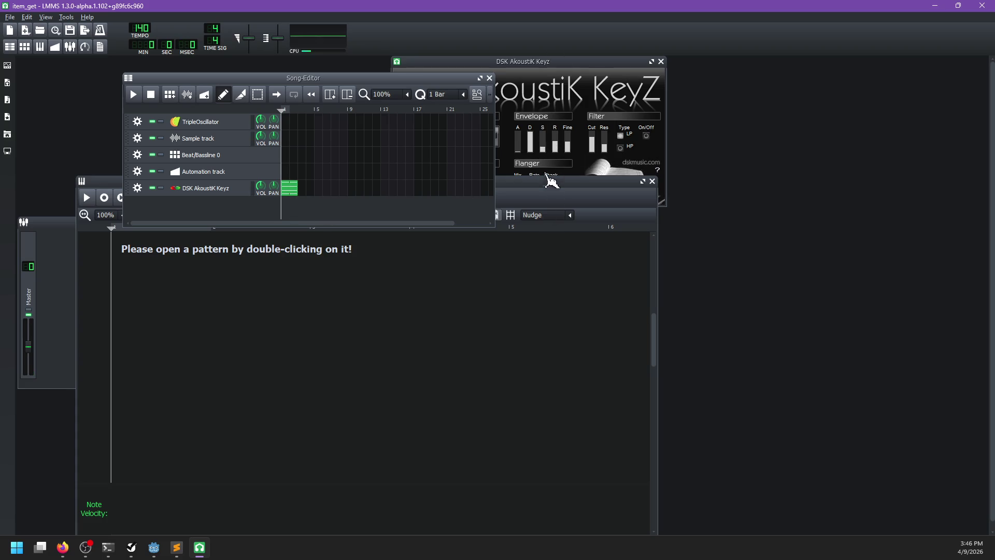
{"action": "key", "text": "space"}
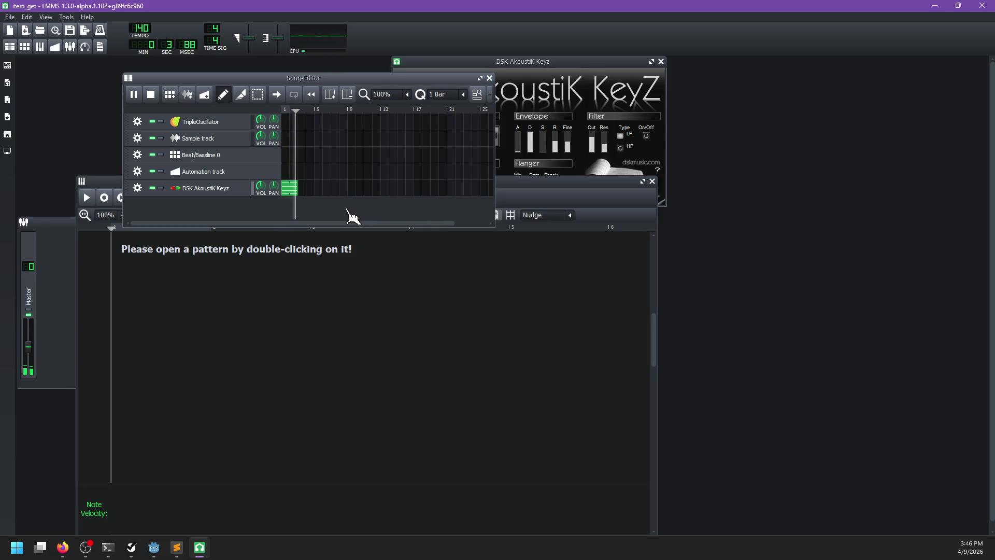
{"action": "key", "text": "space"}
{"action": "key", "text": "space"}
Set the decay just below maximum, replay the chime, and add a piano volume automation clip.
{"action": "key", "text": "space"}
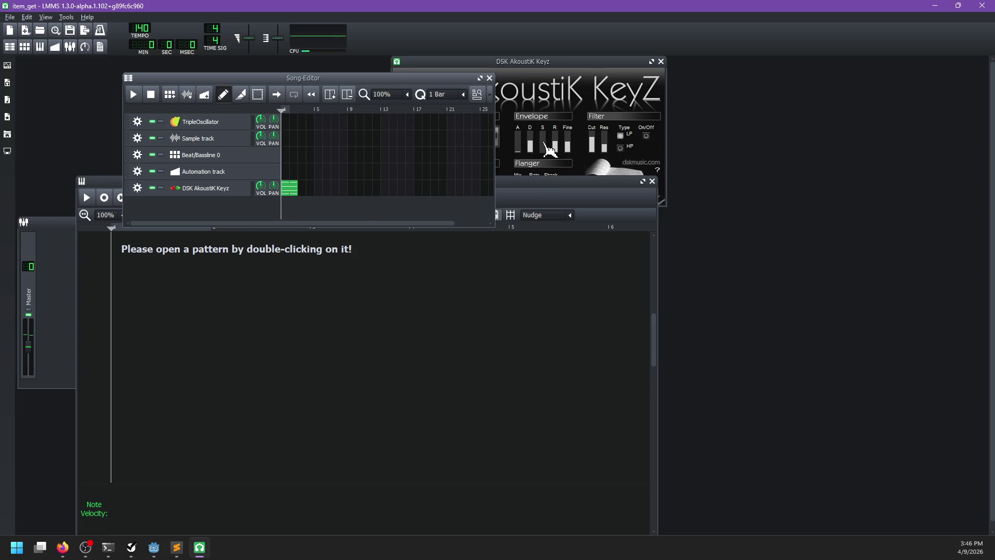
{"action": "left_click_drag", "start_coordinate": [531, 144], "coordinate": [537, 131]}
{"action": "key", "text": "space"}
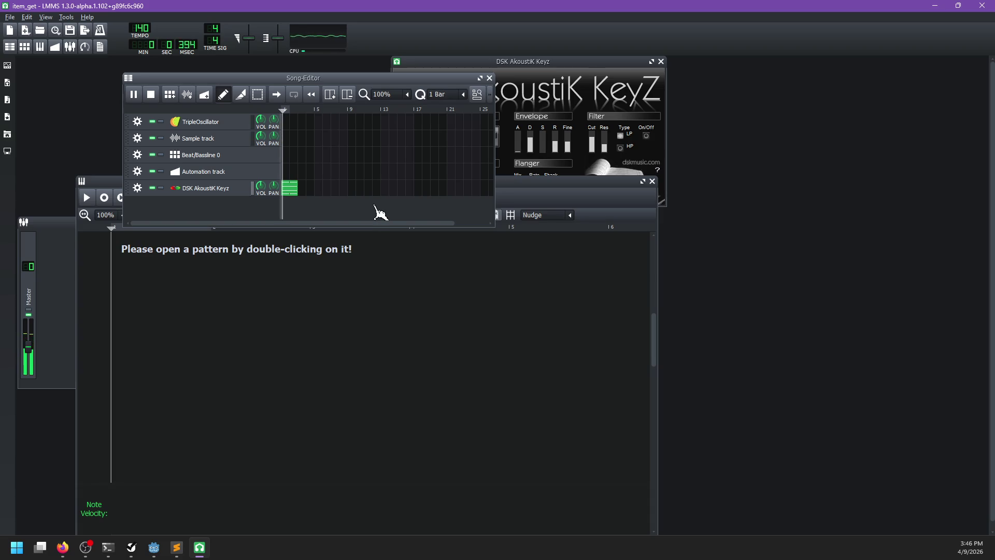
{"action": "key", "text": "space"}
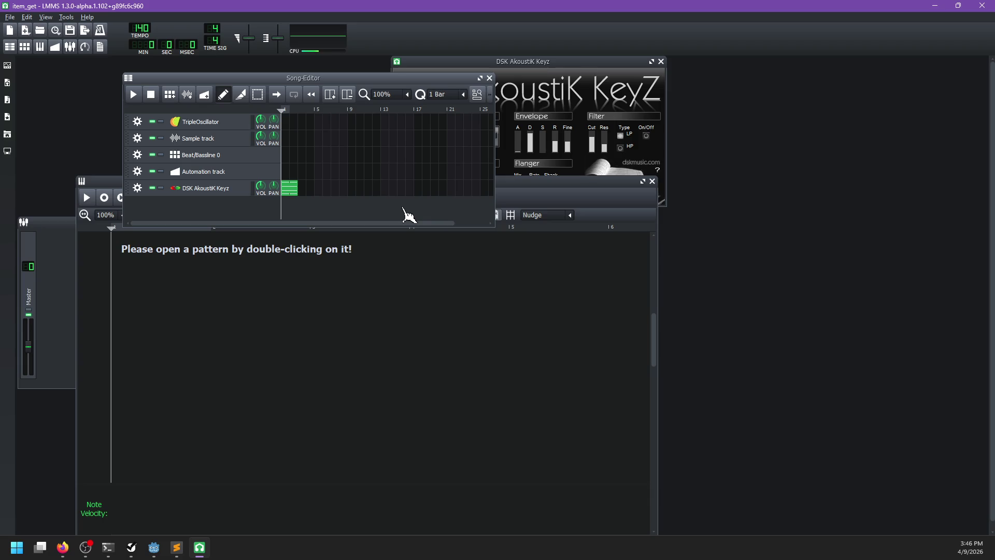
{"action": "key", "text": "space"}
{"action": "key", "text": "space"}
{"action": "mouse_move", "coordinate": [260, 190]}
{"action": "left_mouse_down"}
{"action": "mouse_move", "coordinate": [292, 166]}
{"action": "mouse_move", "coordinate": [289, 178]}
{"action": "left_mouse_up"}
Add an automation point fading the piano volume to near 0 at bar 3, with linear progression.
{"action": "double_click", "coordinate": [288, 174]}
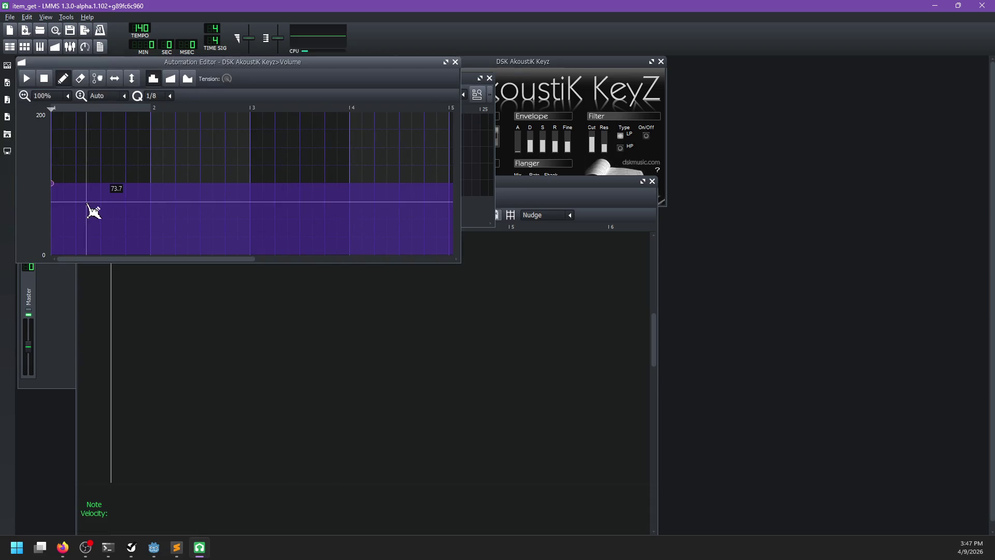
{"action": "left_click", "coordinate": [195, 234]}
{"action": "mouse_move", "coordinate": [195, 234]}
{"action": "left_mouse_down"}
{"action": "mouse_move", "coordinate": [266, 241]}
{"action": "mouse_move", "coordinate": [266, 257]}
{"action": "left_mouse_up"}
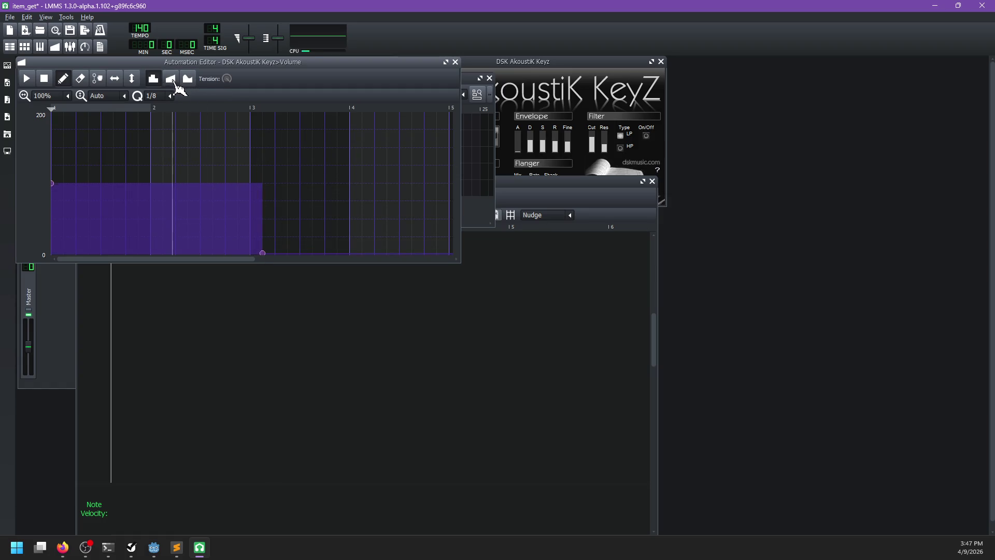
{"action": "left_click", "coordinate": [171, 79]}
{"action": "mouse_move", "coordinate": [244, 66]}
{"action": "left_mouse_down"}
{"action": "mouse_move", "coordinate": [517, 110]}
{"action": "mouse_move", "coordinate": [685, 109]}
{"action": "mouse_move", "coordinate": [676, 109]}
{"action": "left_mouse_up"}
{"action": "left_click", "coordinate": [355, 207]}
Audition the fading chime and save item_get.mmpz.
{"action": "key", "text": "space"}
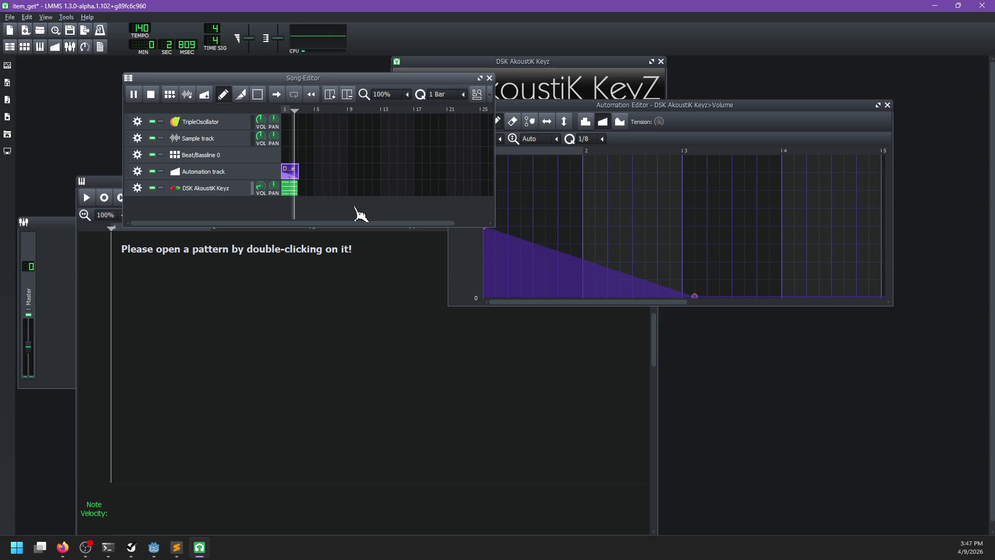
{"action": "key", "text": "space"}
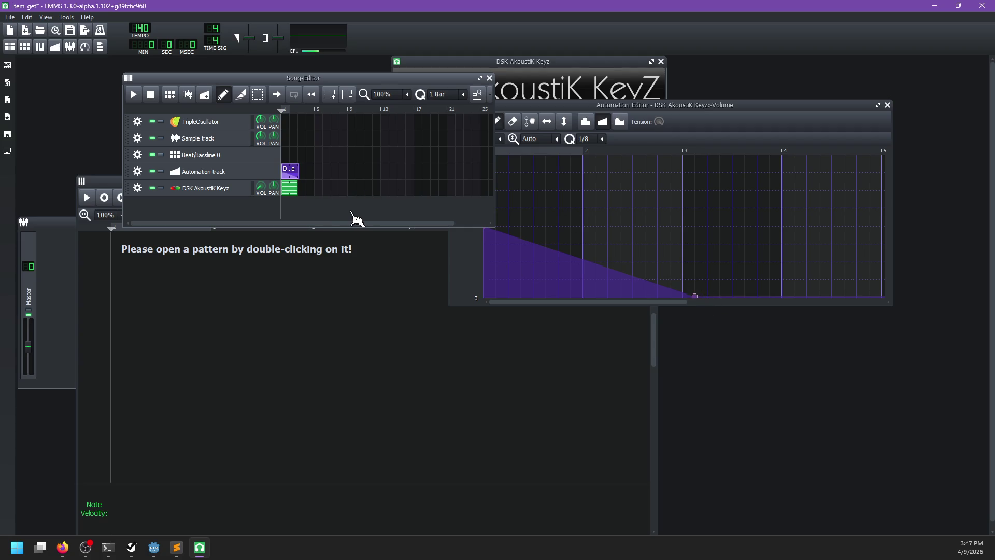
{"action": "key", "text": "ctrl+s"}
{"action": "key", "text": "space"}
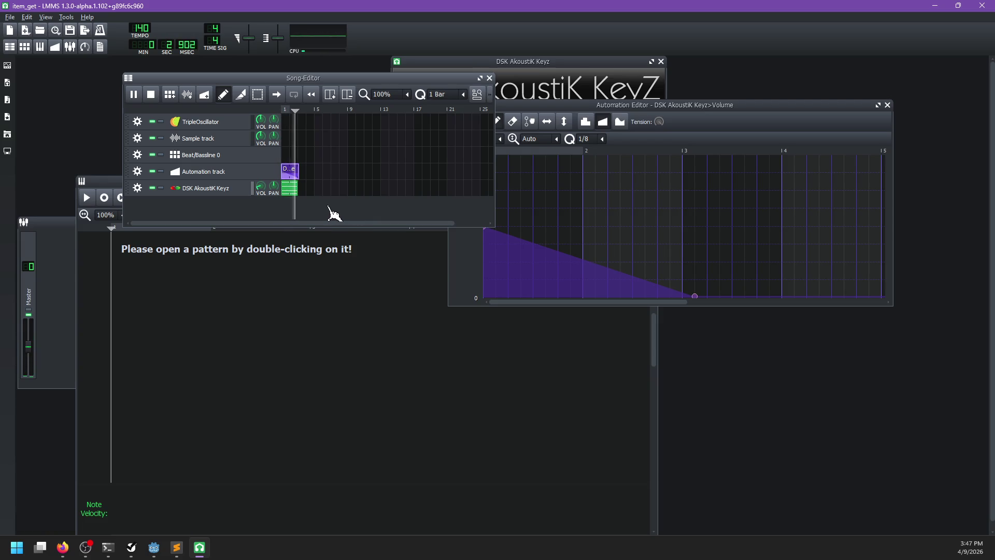
{"action": "key", "text": "space"}
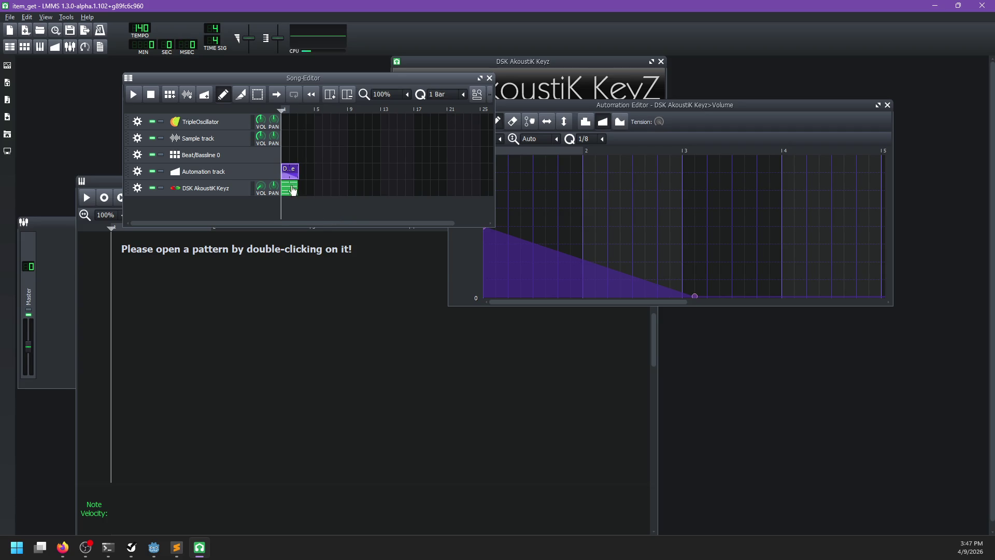
Add a C3 note spanning bar 1 to bar 3 in the piano pattern and play it.
{"action": "double_click", "coordinate": [295, 190]}
{"action": "scroll", "coordinate": [191, 407], "scroll_direction": "down", "scroll_amount": 5}
{"action": "left_click", "coordinate": [121, 366]}
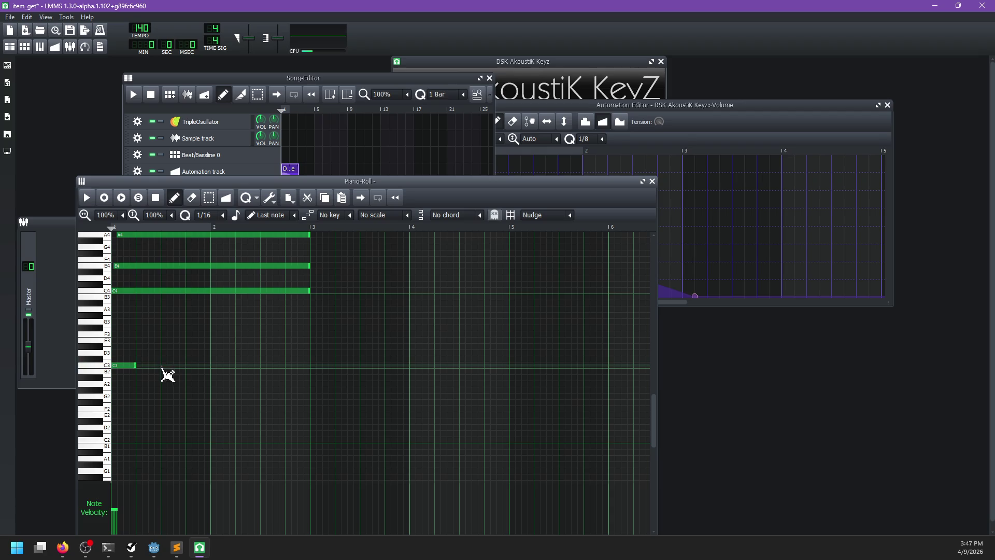
{"action": "left_click_drag", "start_coordinate": [135, 366], "coordinate": [311, 373]}
{"action": "key", "text": "space"}
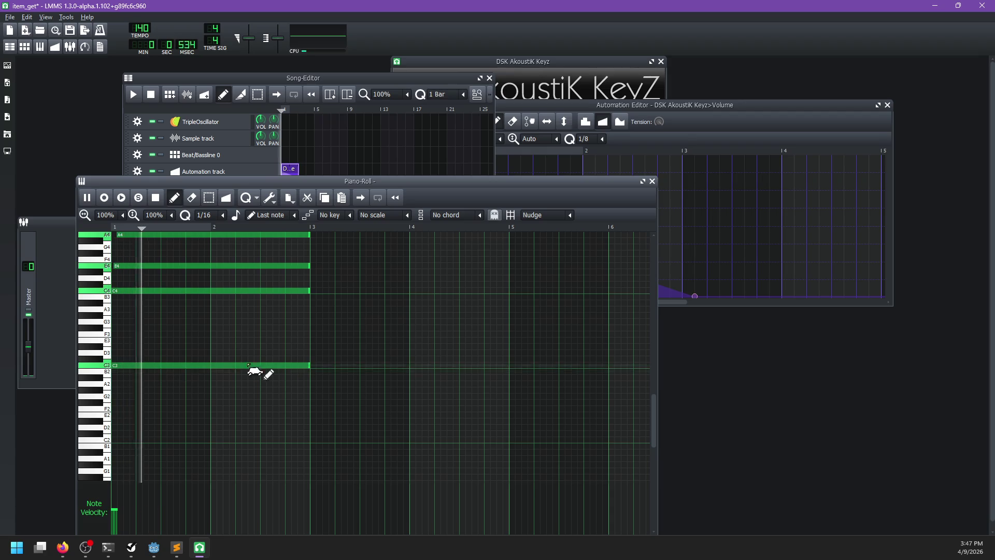
{"action": "left_click", "coordinate": [313, 83]}
{"action": "key", "text": "space"}
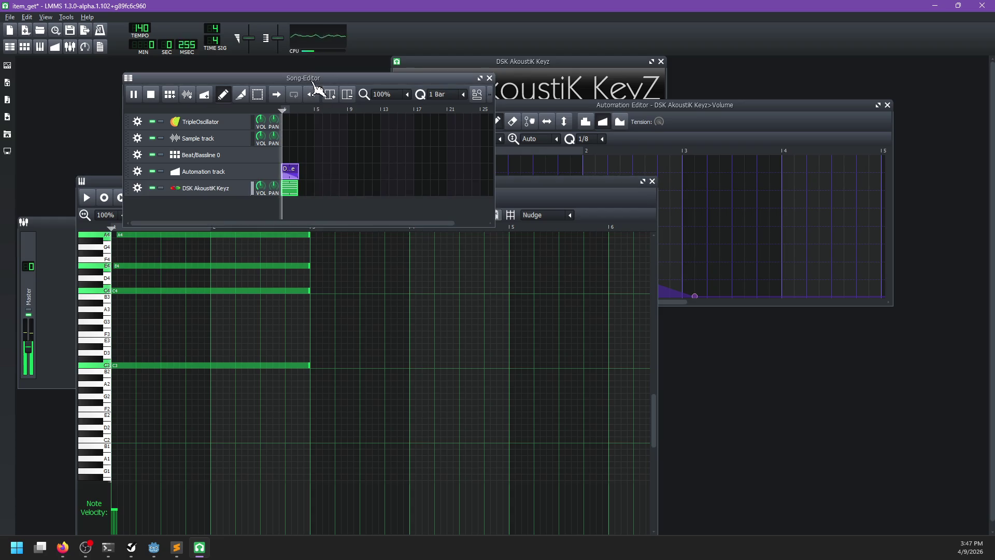
Drop the low C note two octaves to C1 and bring up the DSK AkoustiK Keyz settings window.
{"action": "mouse_move", "coordinate": [133, 377]}
{"action": "left_mouse_down"}
{"action": "mouse_move", "coordinate": [129, 460]}
{"action": "mouse_move", "coordinate": [129, 445]}
{"action": "left_mouse_up"}
{"action": "scroll", "coordinate": [129, 451], "scroll_direction": "down", "scroll_amount": 4}
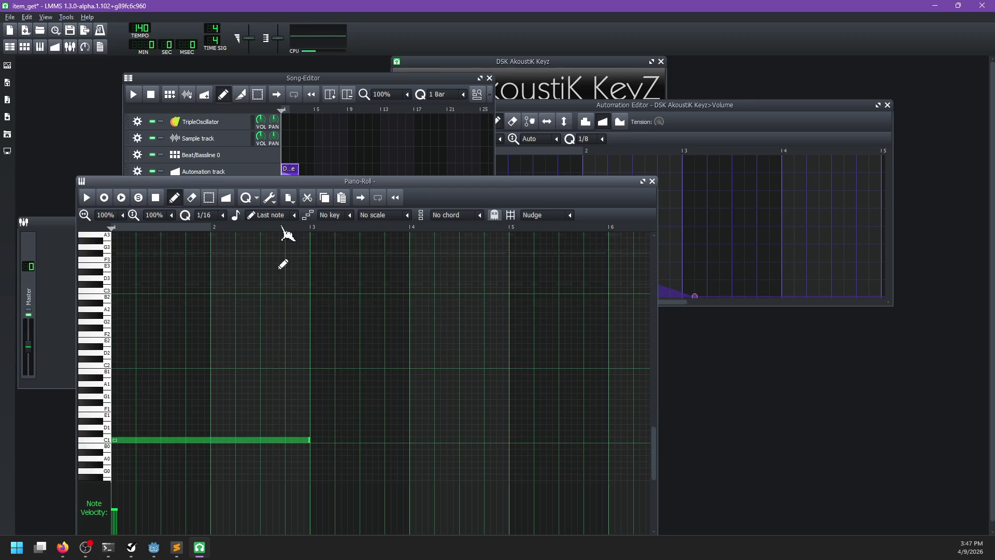
{"action": "left_click", "coordinate": [262, 173]}
{"action": "left_click", "coordinate": [194, 189]}
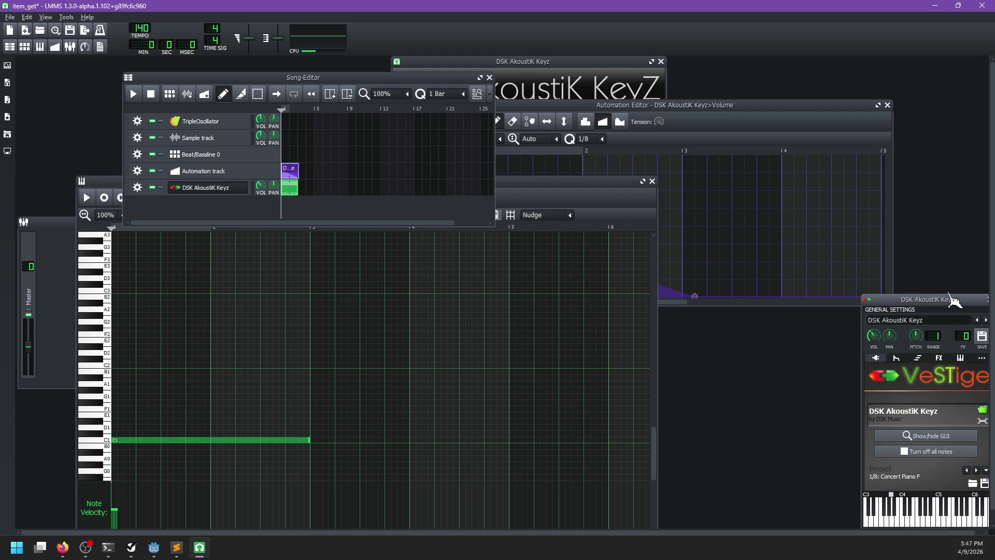
{"action": "left_click_drag", "start_coordinate": [922, 305], "coordinate": [627, 190]}
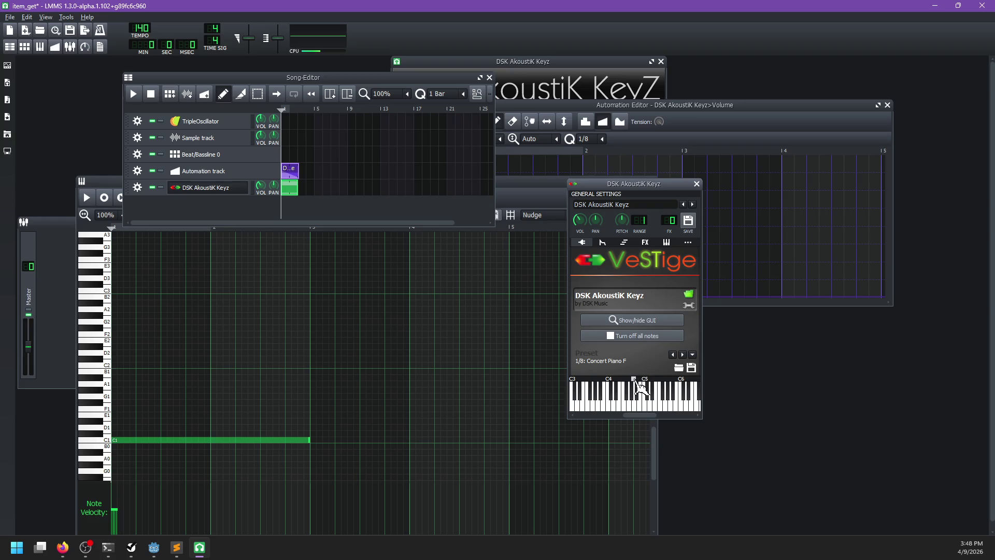
Switch the DSK AkoustiK Keyz preset to 1/8: Concert Piano F.
{"action": "left_click_drag", "start_coordinate": [644, 414], "coordinate": [641, 415]}
{"action": "left_click", "coordinate": [381, 209]}
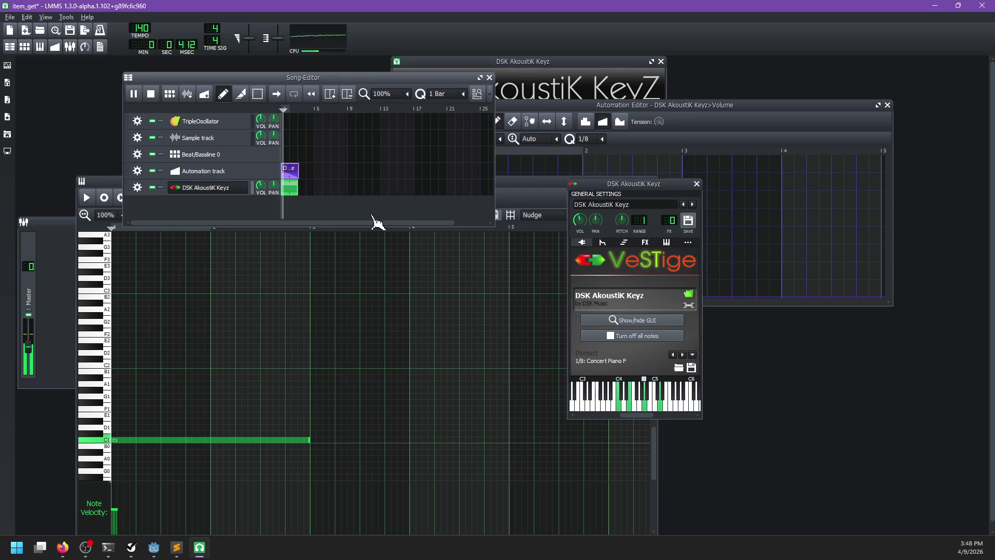
{"action": "key", "text": "ctrl+z"}
{"action": "scroll", "coordinate": [285, 366], "scroll_direction": "up", "scroll_amount": 3}
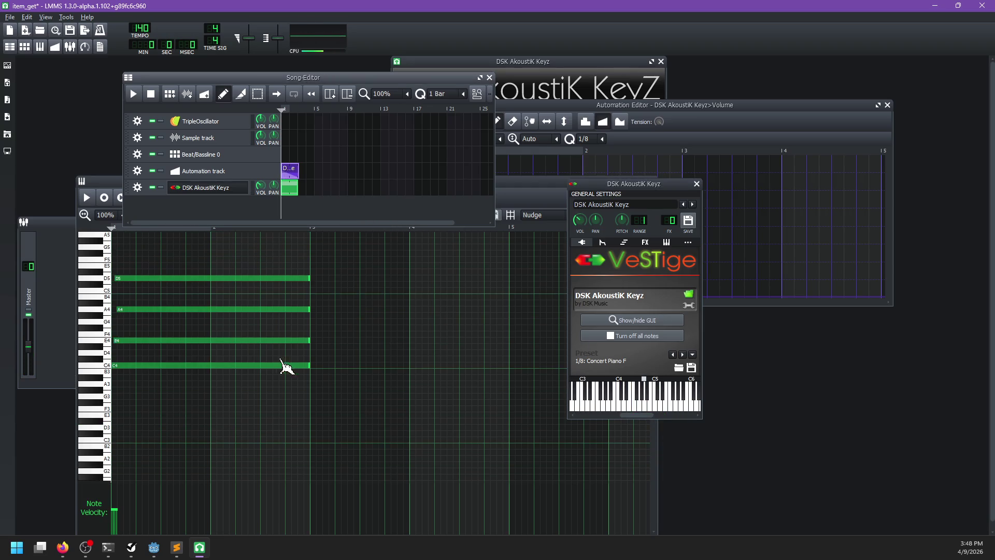
{"action": "scroll", "coordinate": [311, 381], "scroll_direction": "down", "scroll_amount": 9}
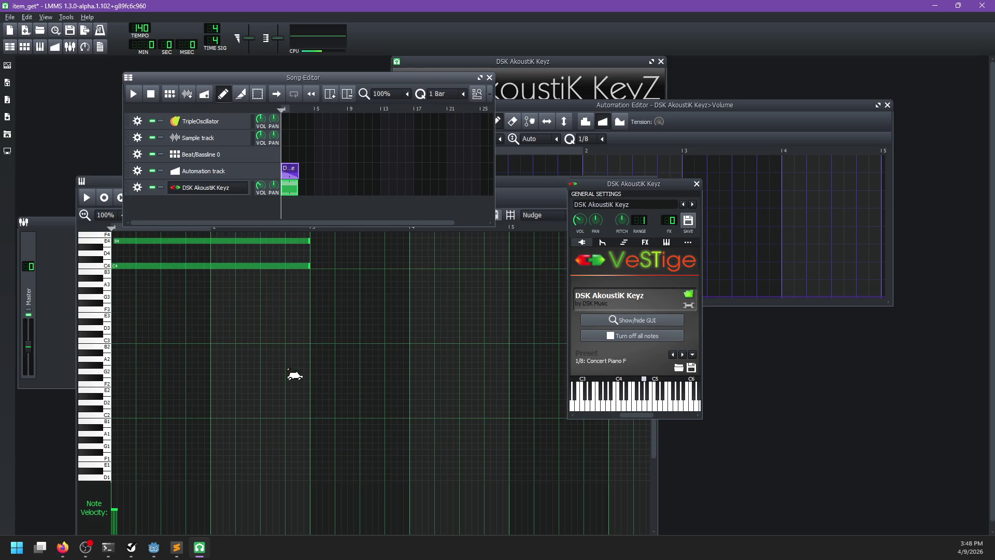
{"action": "left_click", "coordinate": [544, 183]}
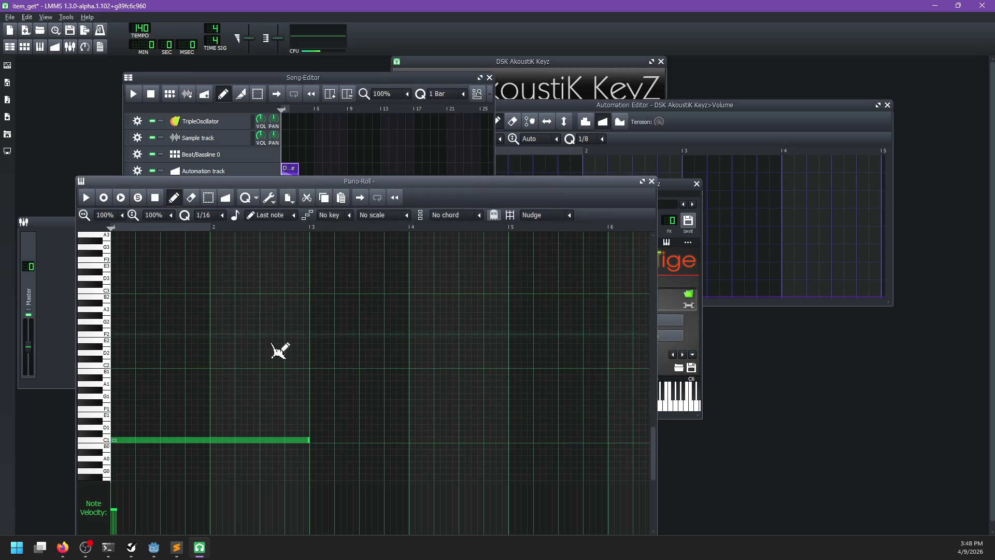
Audition the pattern, then try the C1 note at 30% velocity starting at bar 1.
{"action": "scroll", "coordinate": [238, 385], "scroll_direction": "up", "scroll_amount": 6}
{"action": "key", "text": "space"}
{"action": "scroll", "coordinate": [239, 384], "scroll_direction": "up", "scroll_amount": 8}
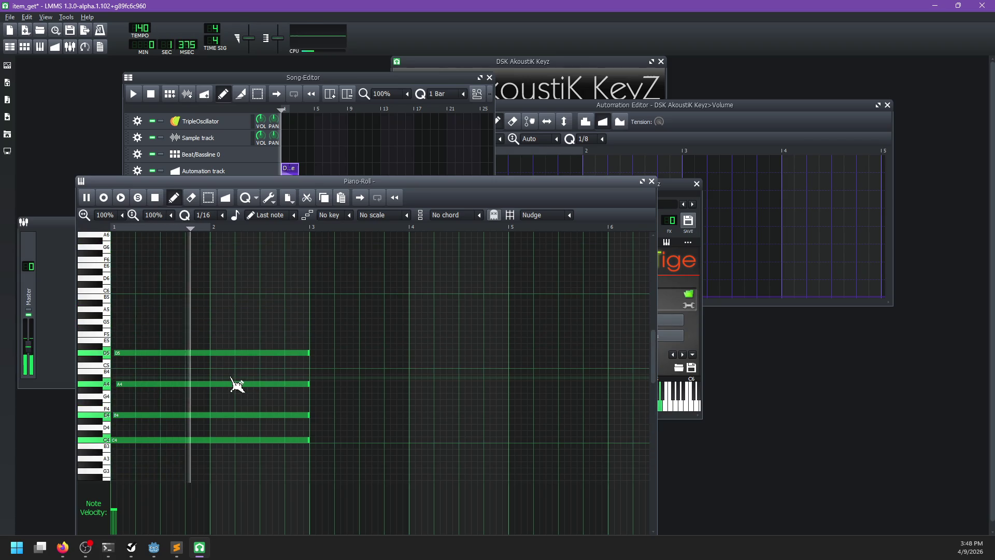
{"action": "scroll", "coordinate": [237, 385], "scroll_direction": "down", "scroll_amount": 12}
{"action": "key", "text": "space"}
{"action": "left_click", "coordinate": [134, 442]}
{"action": "left_click_drag", "start_coordinate": [138, 445], "coordinate": [162, 447]}
{"action": "left_click_drag", "start_coordinate": [135, 513], "coordinate": [133, 538]}
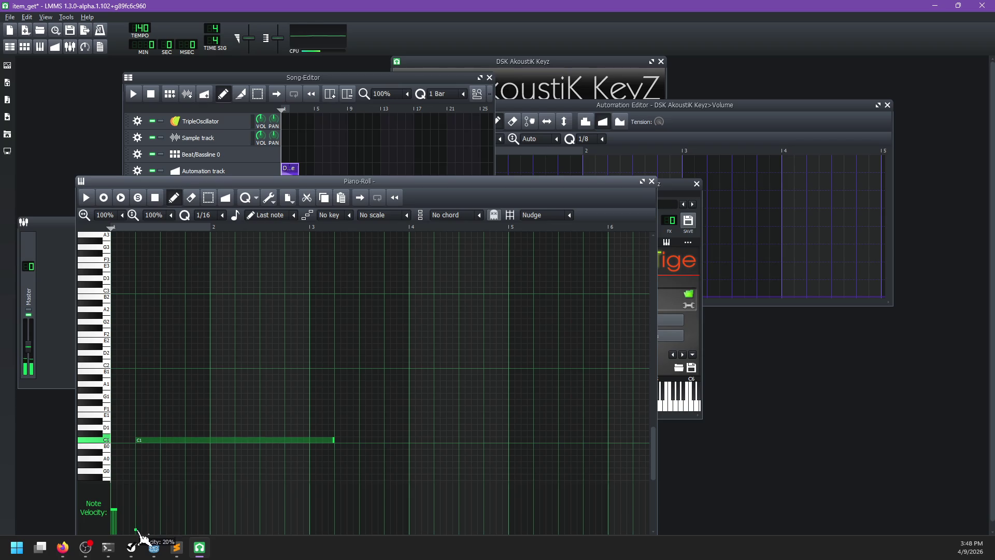
{"action": "left_click_drag", "start_coordinate": [166, 449], "coordinate": [139, 450]}
{"action": "key", "text": "space"}
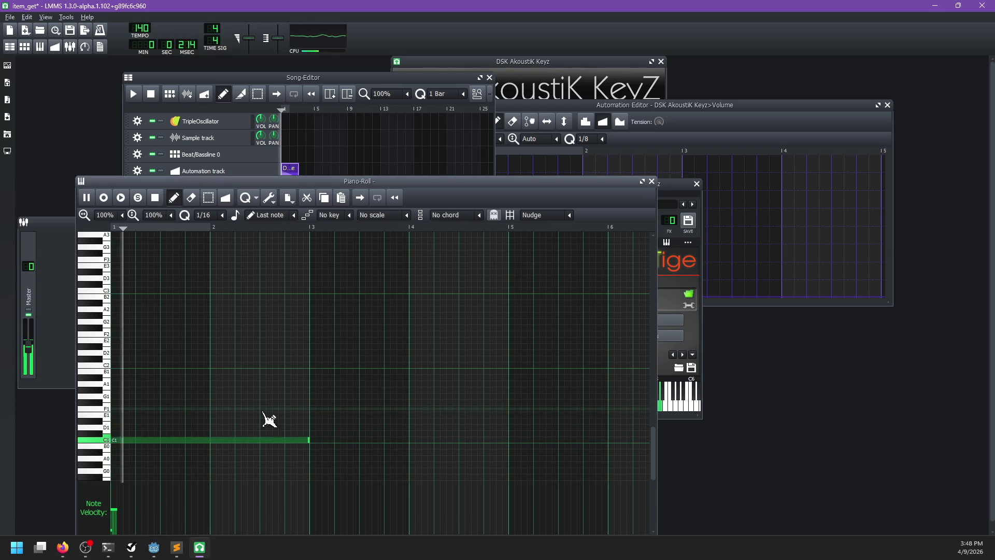
{"action": "key", "text": "space"}
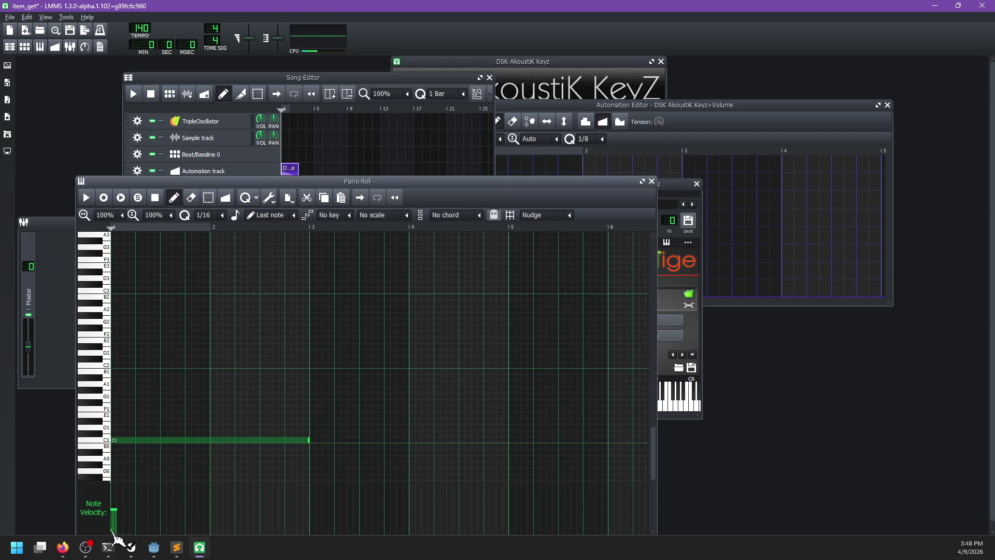
Nudge the C1 note's panning slightly left and set its velocity to 100%.
{"action": "left_click", "coordinate": [110, 529]}
{"action": "left_click", "coordinate": [113, 513]}
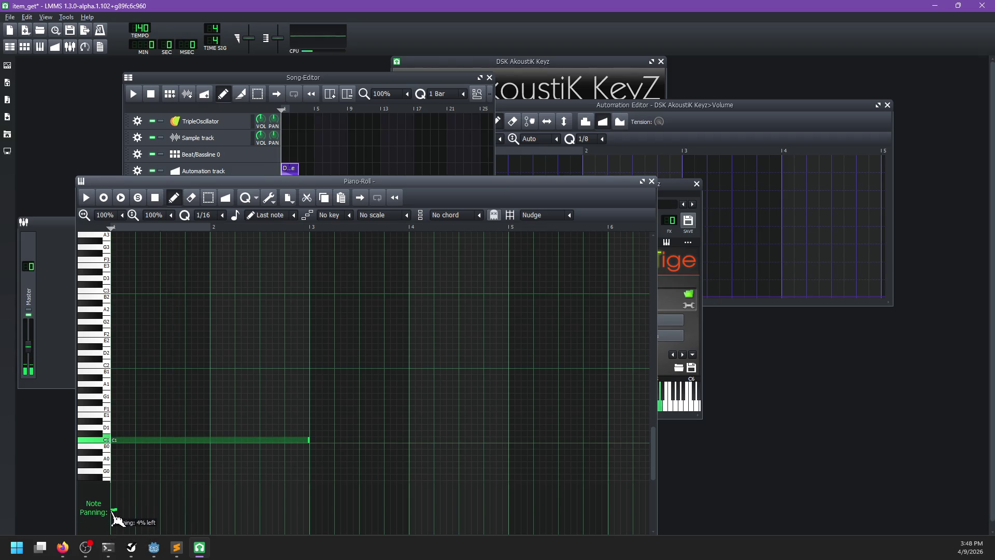
{"action": "left_click", "coordinate": [112, 525]}
{"action": "left_click_drag", "start_coordinate": [116, 532], "coordinate": [120, 518]}
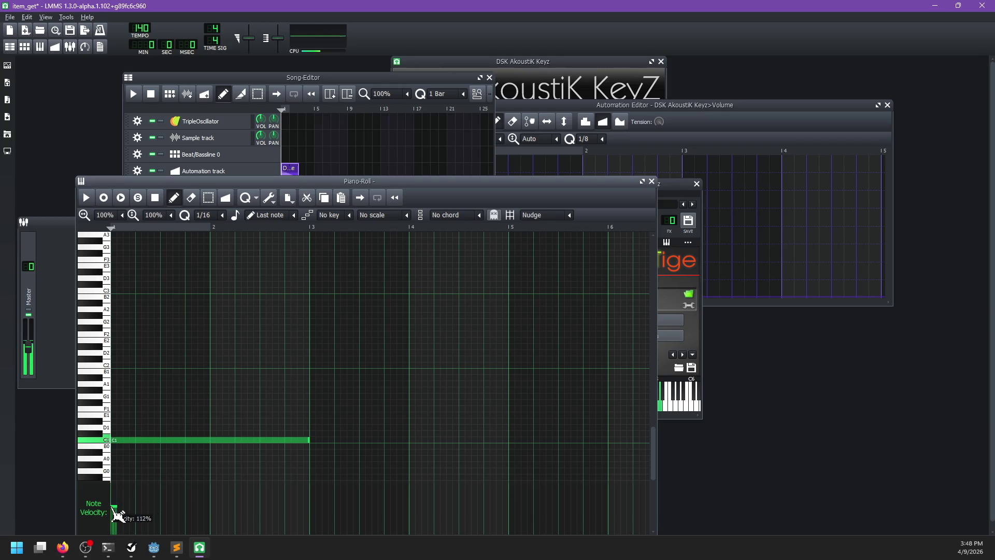
{"action": "left_click", "coordinate": [118, 518]}
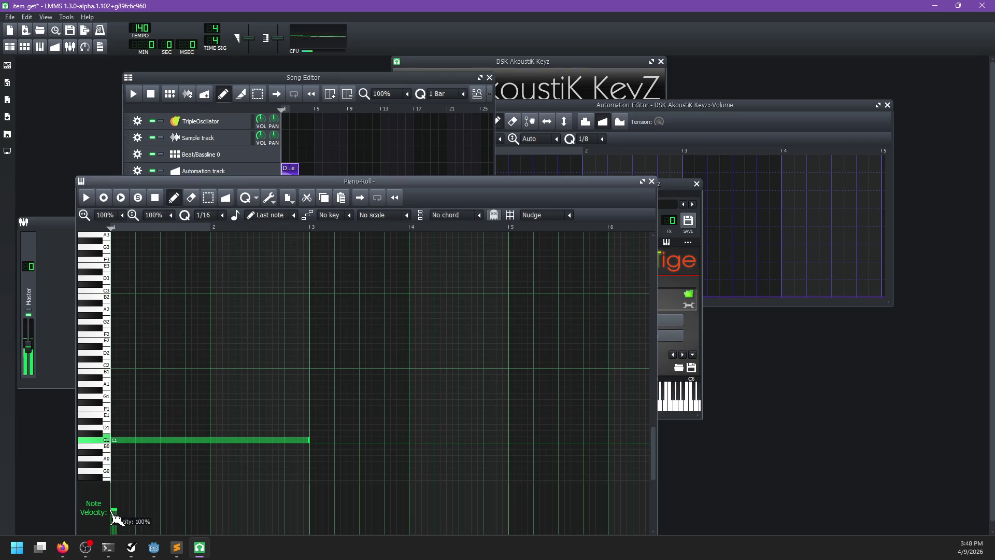
Try the C1 note at bar 2 with half velocity, then return it to bar 1 and replay.
{"action": "left_click", "coordinate": [131, 440]}
{"action": "left_click_drag", "start_coordinate": [134, 444], "coordinate": [229, 447]}
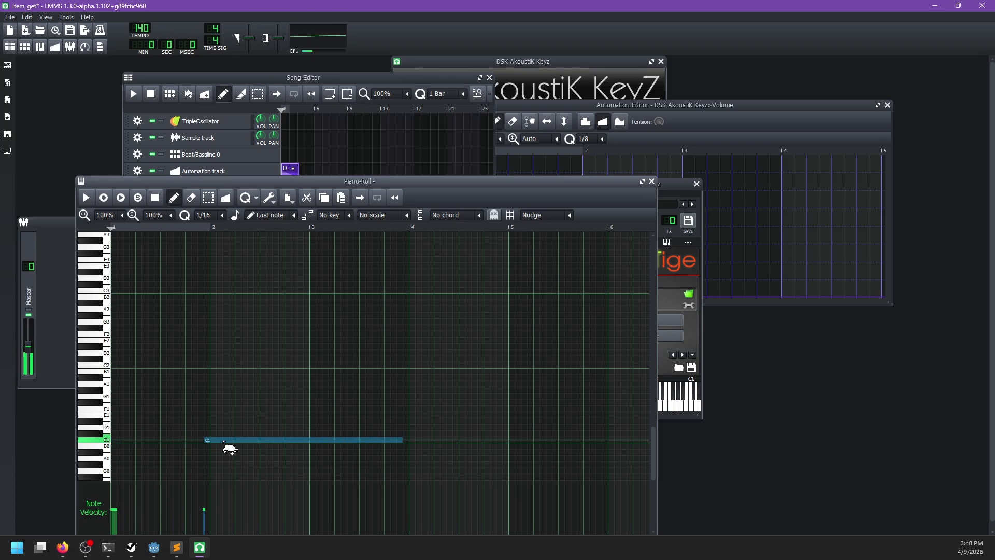
{"action": "left_click", "coordinate": [204, 523]}
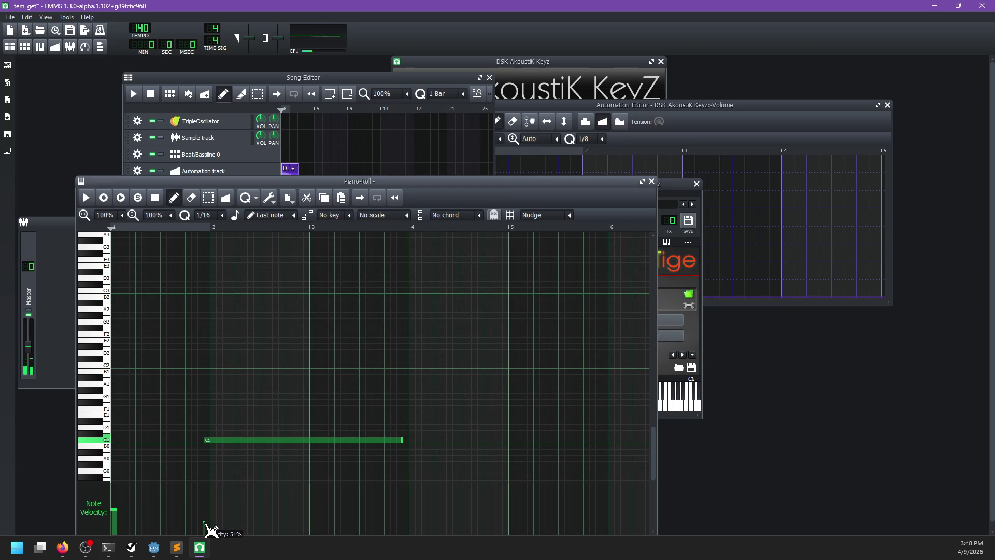
{"action": "left_click_drag", "start_coordinate": [224, 445], "coordinate": [131, 449]}
{"action": "mouse_move", "coordinate": [330, 183]}
{"action": "left_mouse_down"}
{"action": "mouse_move", "coordinate": [489, 78]}
{"action": "mouse_move", "coordinate": [465, 122]}
{"action": "left_mouse_up"}
{"action": "key", "text": "space"}
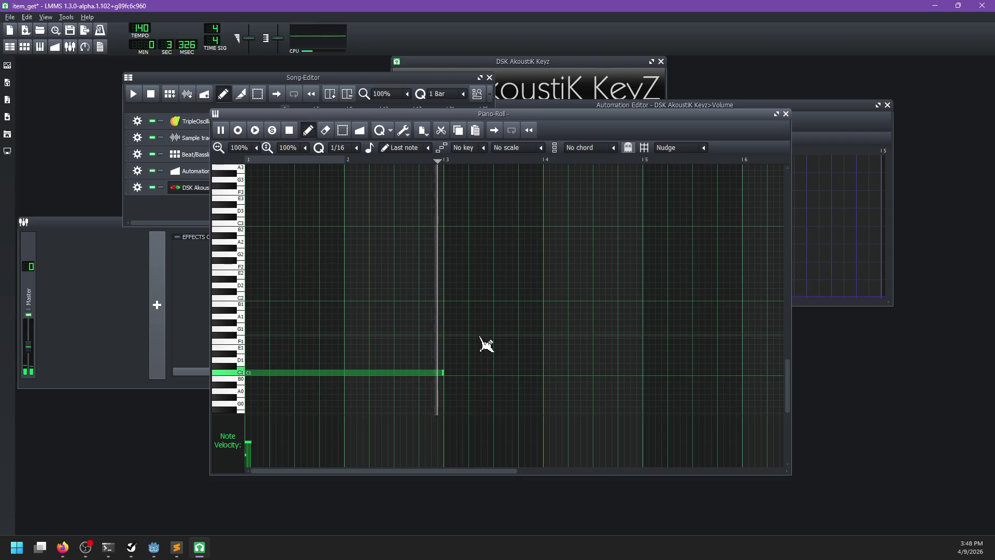
{"action": "left_click", "coordinate": [445, 84]}
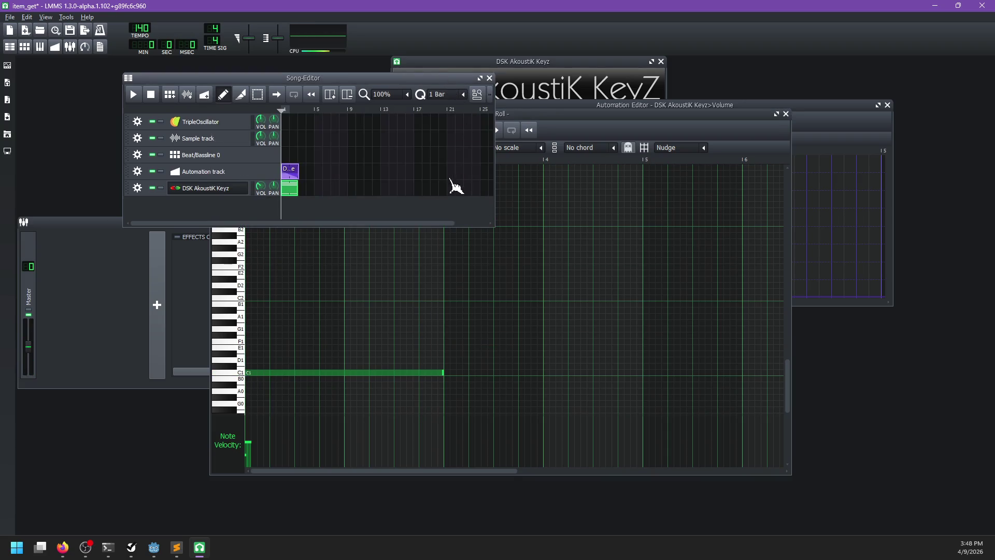
Play the chime through and save item_get.mmpz.
{"action": "key", "text": "space"}
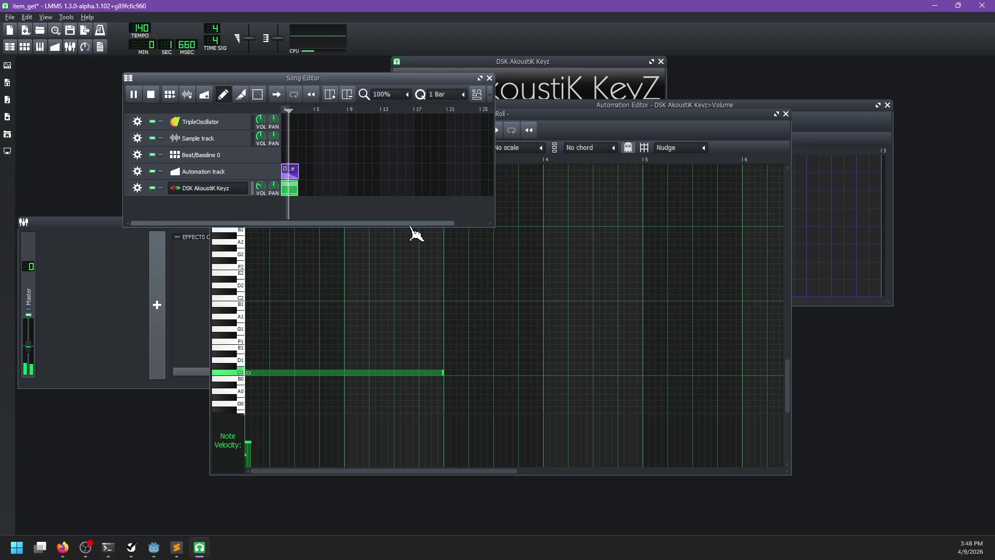
{"action": "key", "text": "space"}
{"action": "key", "text": "ctrl+s"}
Render the project as OGG to item_get.wav in the game's music folder.
{"action": "key", "text": "ctrl+shift+e"}
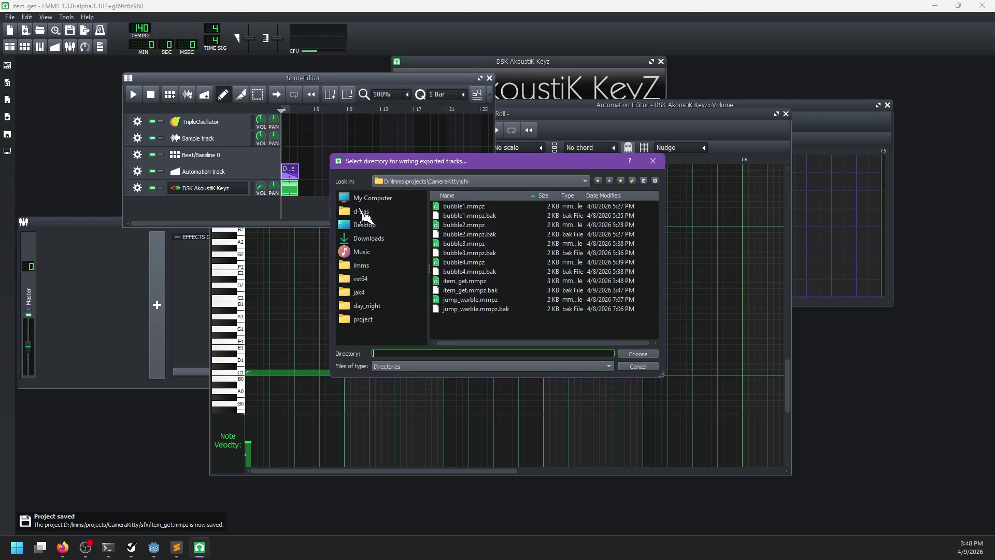
{"action": "key", "text": "Escape"}
{"action": "key", "text": "ctrl+e"}
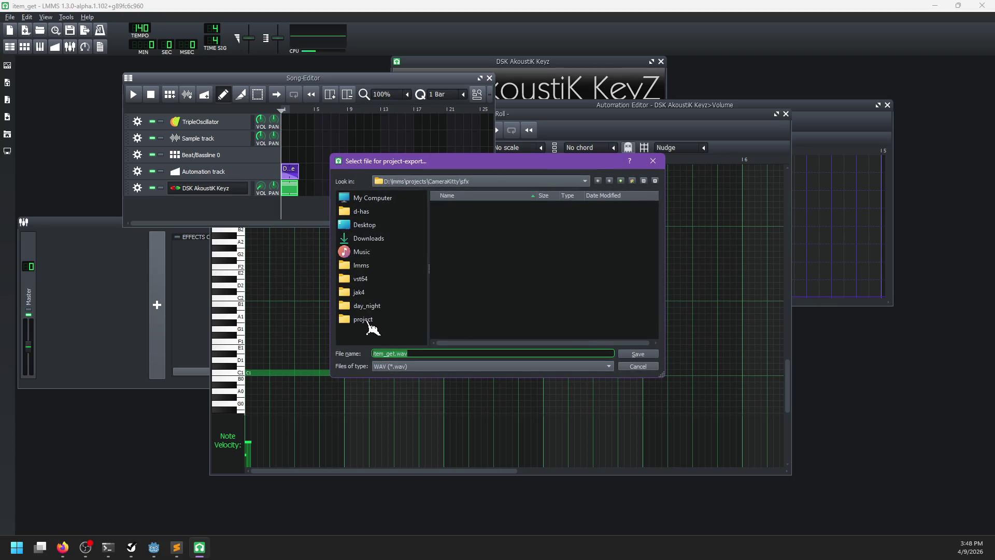
{"action": "left_click", "coordinate": [368, 320]}
{"action": "double_click", "coordinate": [460, 291]}
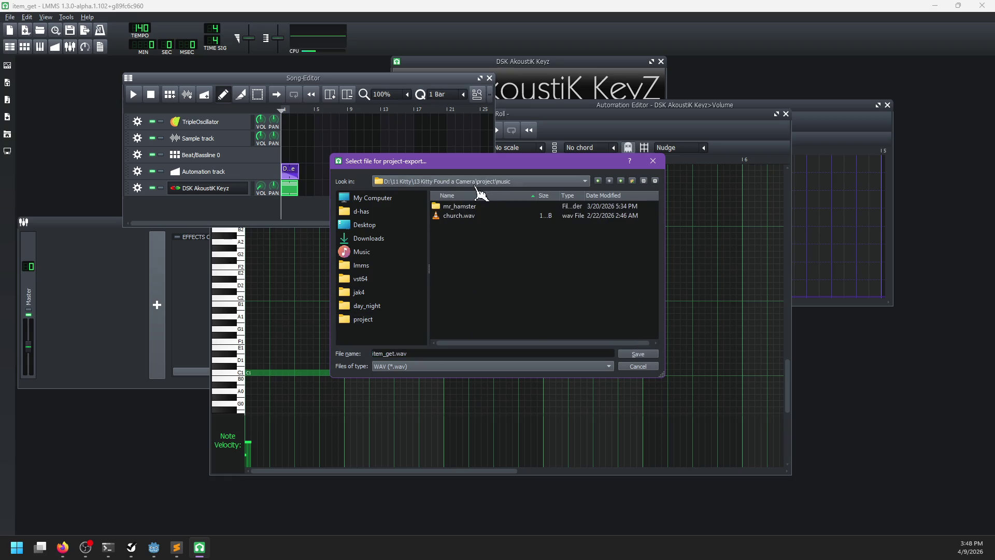
{"action": "left_click", "coordinate": [449, 352]}
{"action": "left_click", "coordinate": [638, 353]}
{"action": "left_click", "coordinate": [448, 248]}
{"action": "left_click", "coordinate": [445, 278]}
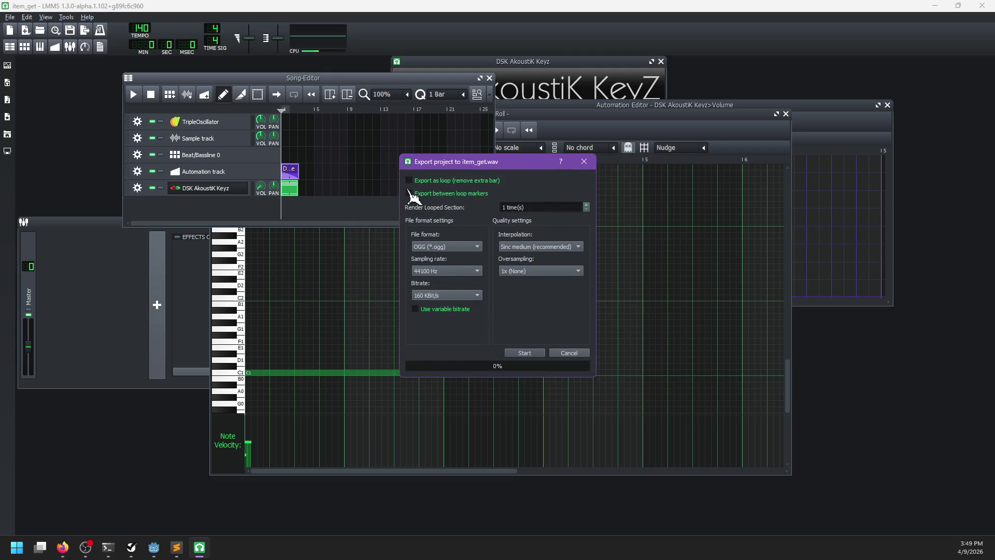
{"action": "left_click", "coordinate": [527, 355]}
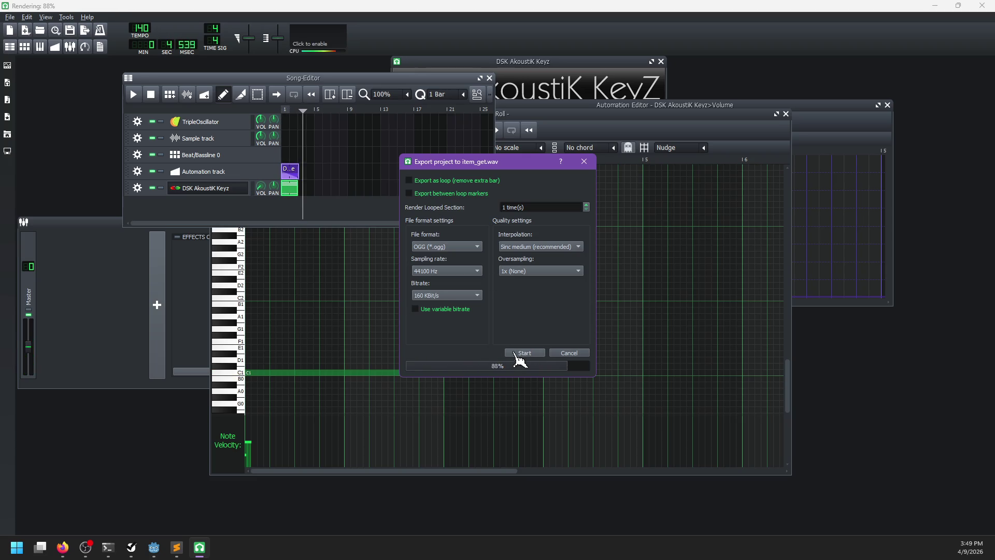
{"action": "left_click", "coordinate": [154, 553]}
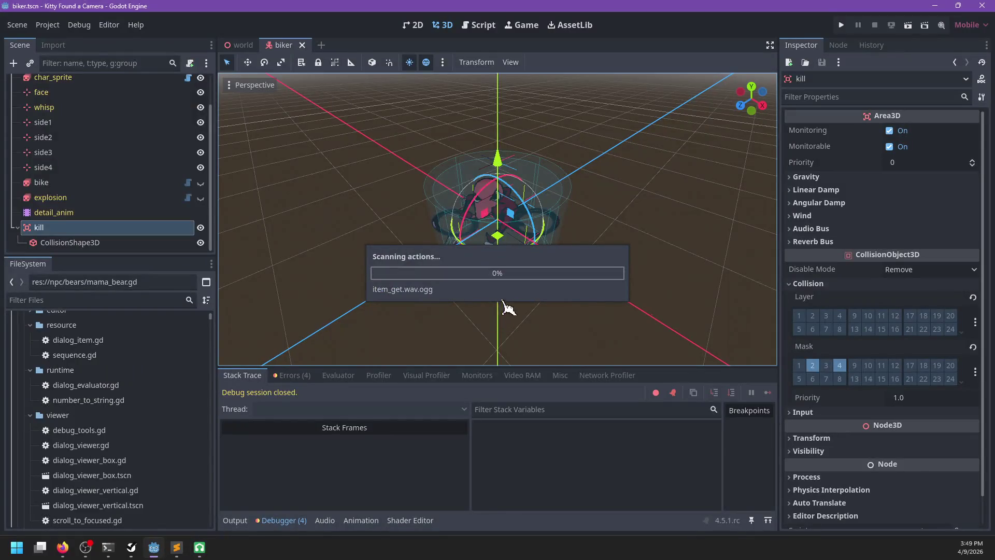
Filter the FileSystem for 'player' and open the player scene.
{"action": "left_click", "coordinate": [137, 300]}
{"action": "type", "text": "player"}
{"action": "double_click", "coordinate": [89, 411]}
{"action": "scroll", "coordinate": [96, 165], "scroll_direction": "up", "scroll_amount": 2}
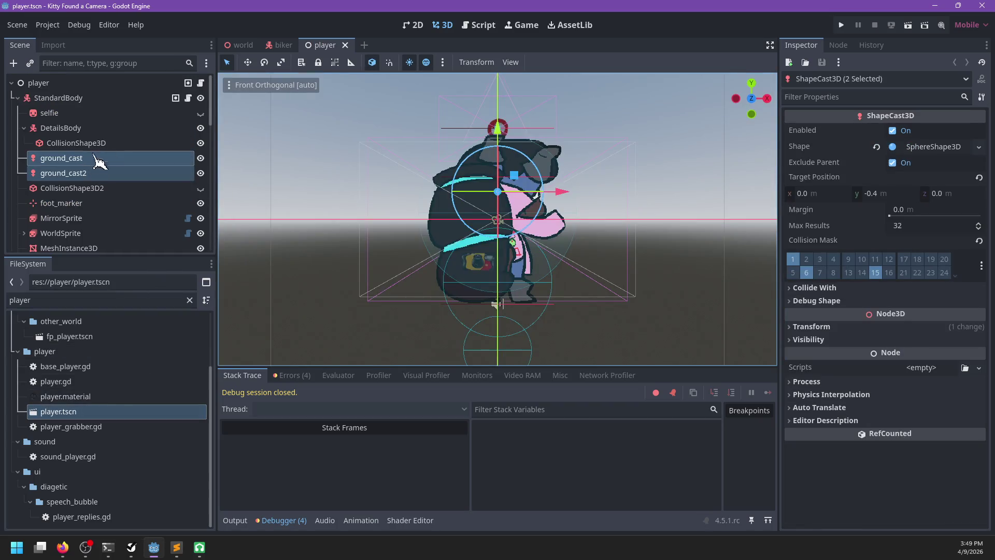
{"action": "scroll", "coordinate": [153, 153], "scroll_direction": "down", "scroll_amount": 5}
{"action": "scroll", "coordinate": [138, 191], "scroll_direction": "up", "scroll_amount": 5}
Open player.gd and search it for 'player' to reach the sound node code.
{"action": "left_click", "coordinate": [203, 83]}
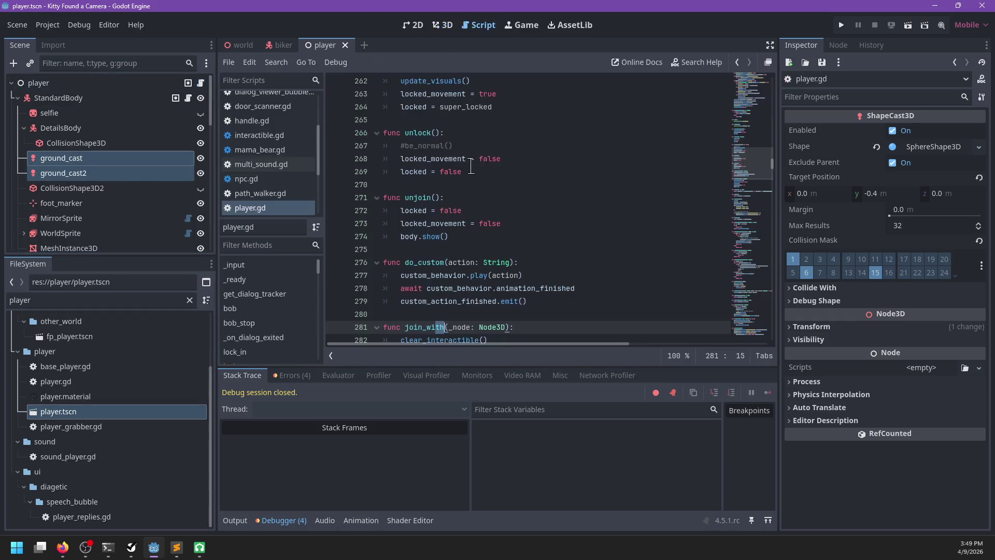
{"action": "scroll", "coordinate": [487, 202], "scroll_direction": "down", "scroll_amount": 5}
{"action": "left_click", "coordinate": [551, 199]}
{"action": "key", "text": "ctrl+f"}
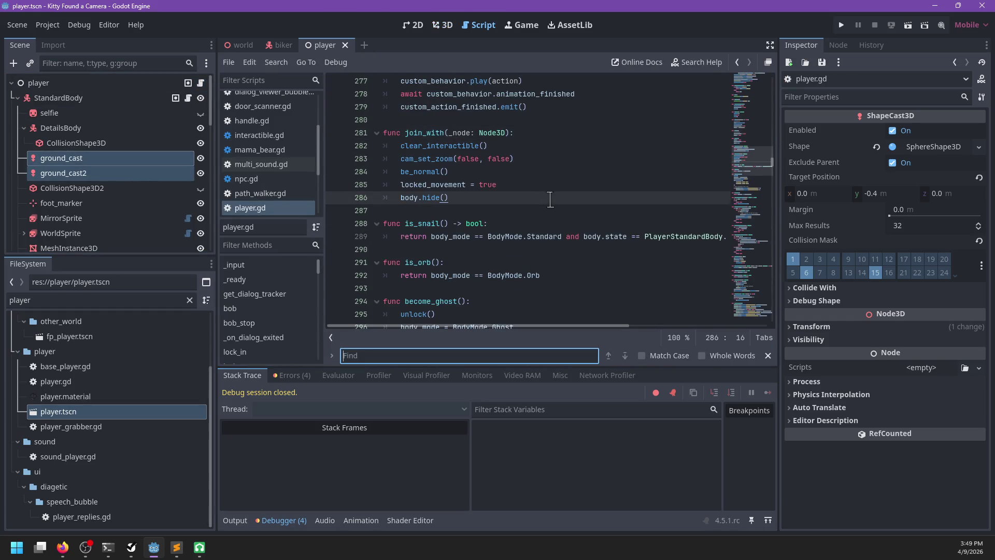
{"action": "type", "text": "player"}
{"action": "key", "text": "Escape"}
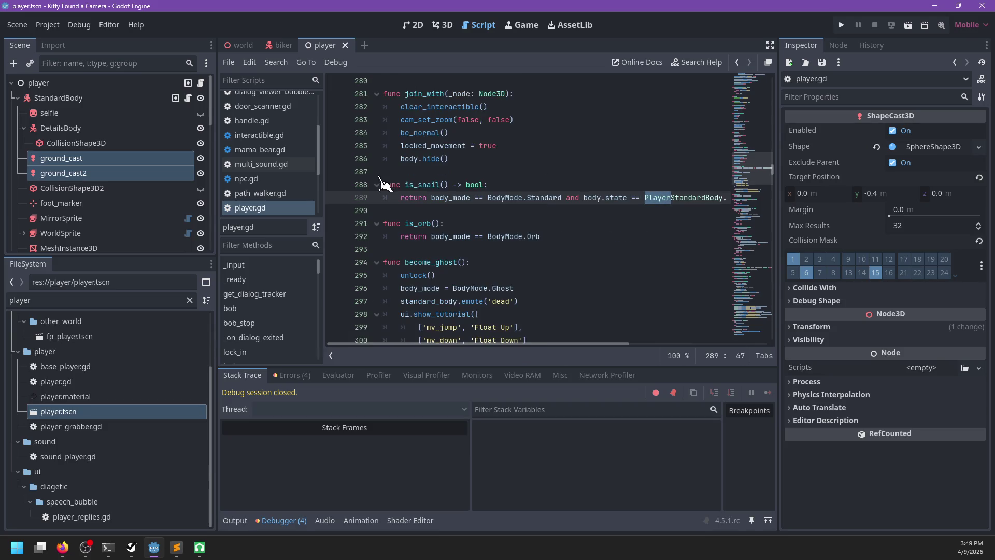
{"action": "scroll", "coordinate": [99, 171], "scroll_direction": "down", "scroll_amount": 3}
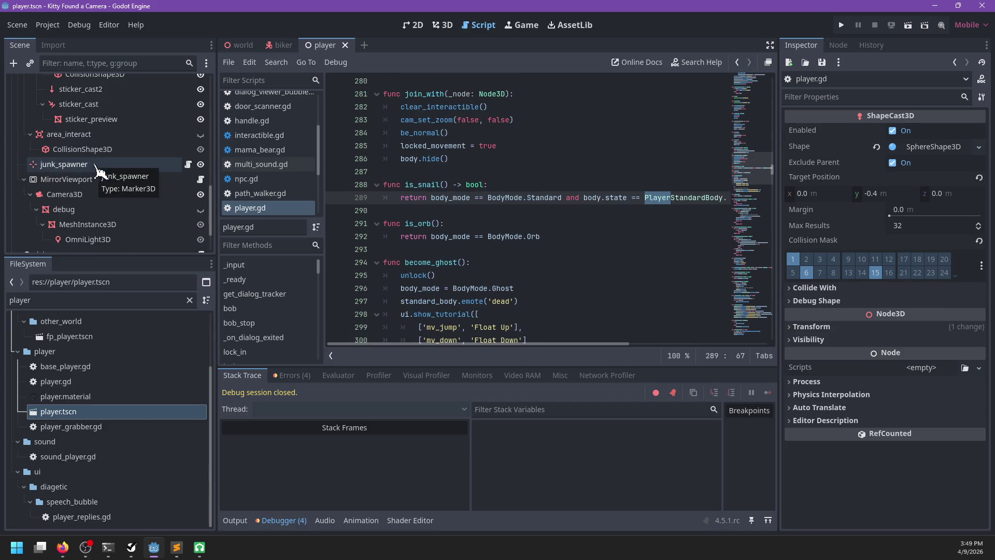
{"action": "scroll", "coordinate": [104, 171], "scroll_direction": "down", "scroll_amount": 5}
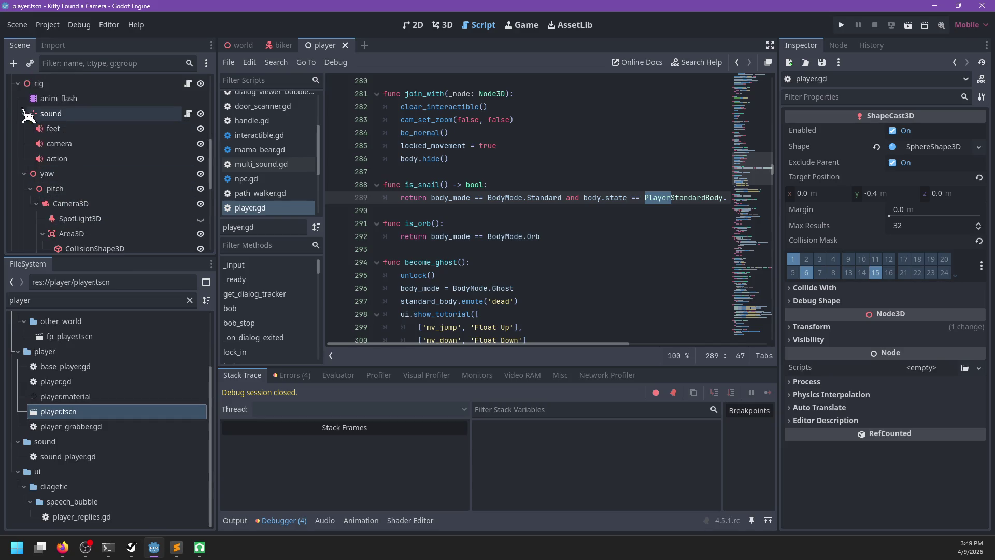
In multi_sound.gd, duplicate the sound_jump export and rename the copy for the item sound.
{"action": "left_click", "coordinate": [188, 114]}
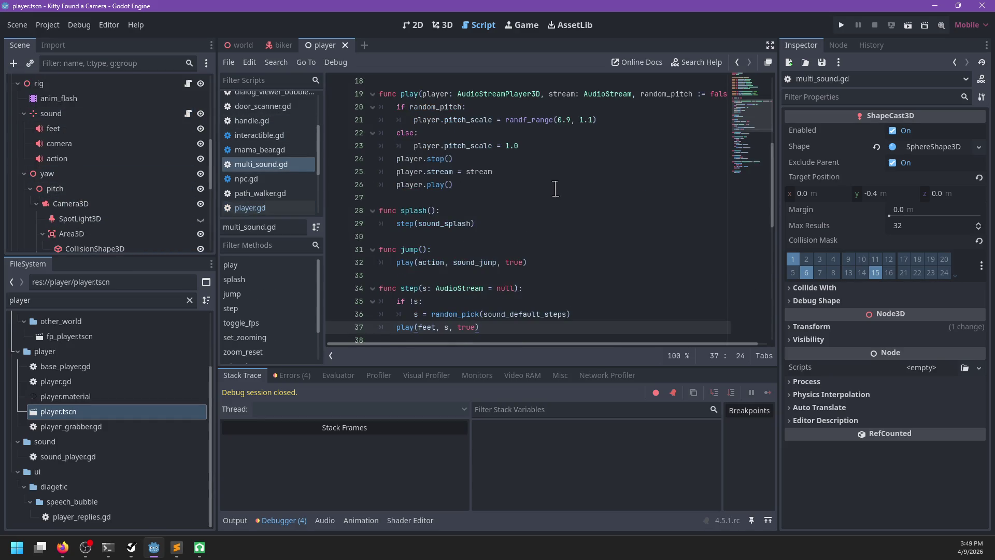
{"action": "scroll", "coordinate": [555, 188], "scroll_direction": "up", "scroll_amount": 6}
{"action": "scroll", "coordinate": [555, 188], "scroll_direction": "down", "scroll_amount": 2}
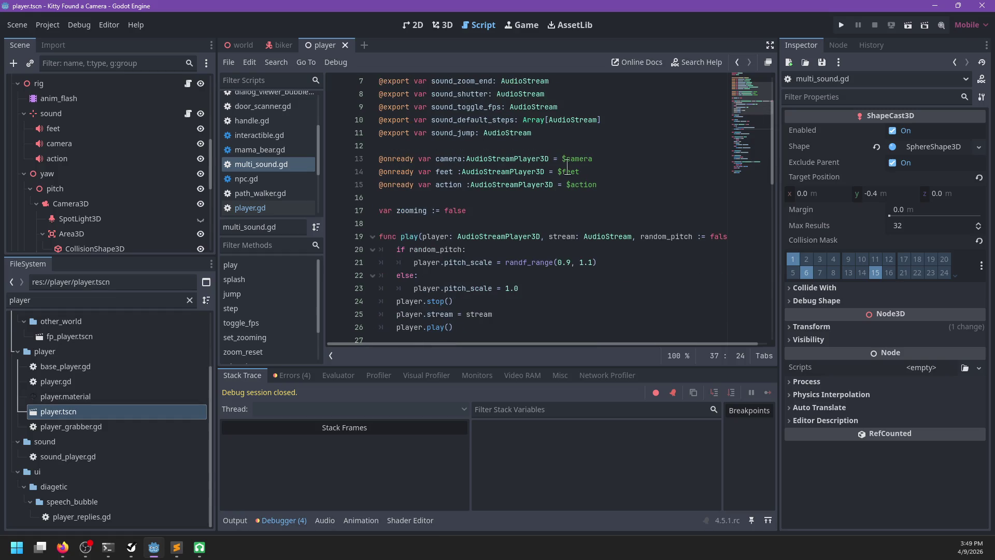
{"action": "left_click", "coordinate": [585, 130]}
{"action": "key", "text": "ctrl+shift+d"}
{"action": "left_click_drag", "start_coordinate": [459, 145], "coordinate": [478, 146]}
{"action": "type", "text": "item: AudioStream"}
{"action": "left_click", "coordinate": [496, 146]}
Add an item_get() function below jump that plays sound_item_get on the action player, and save.
{"action": "scroll", "coordinate": [526, 215], "scroll_direction": "down", "scroll_amount": 10}
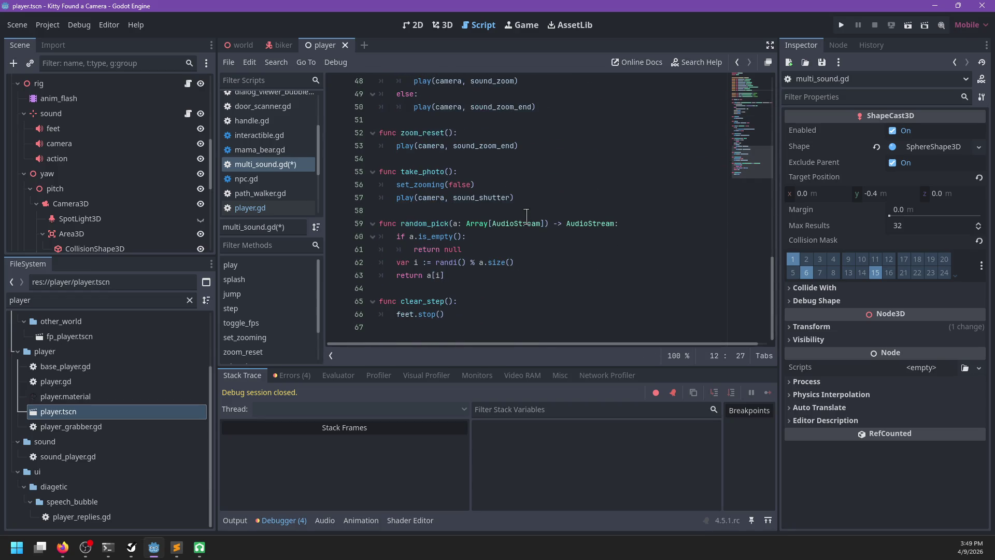
{"action": "left_click", "coordinate": [564, 198]}
{"action": "scroll", "coordinate": [566, 199], "scroll_direction": "up", "scroll_amount": 5}
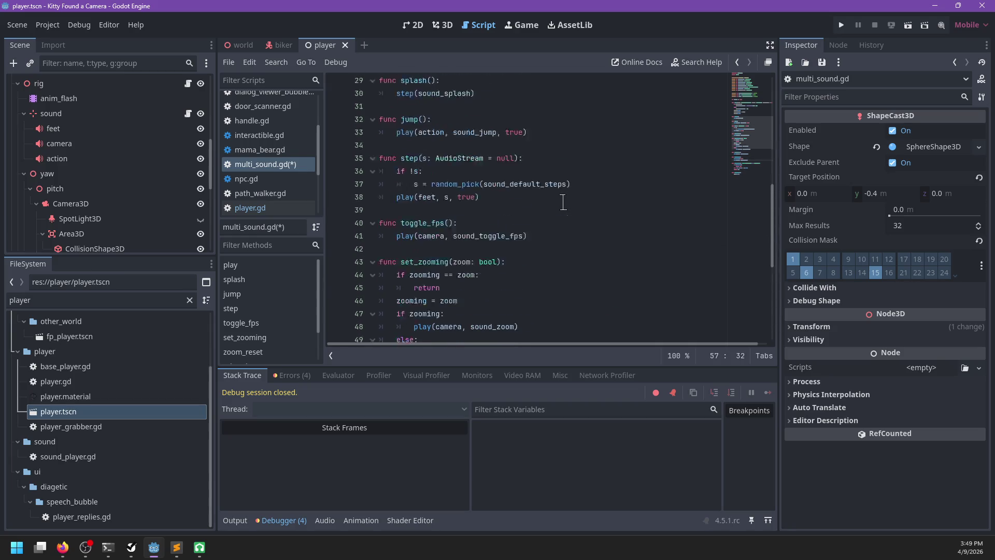
{"action": "scroll", "coordinate": [563, 202], "scroll_direction": "up", "scroll_amount": 4}
{"action": "left_click", "coordinate": [539, 275]}
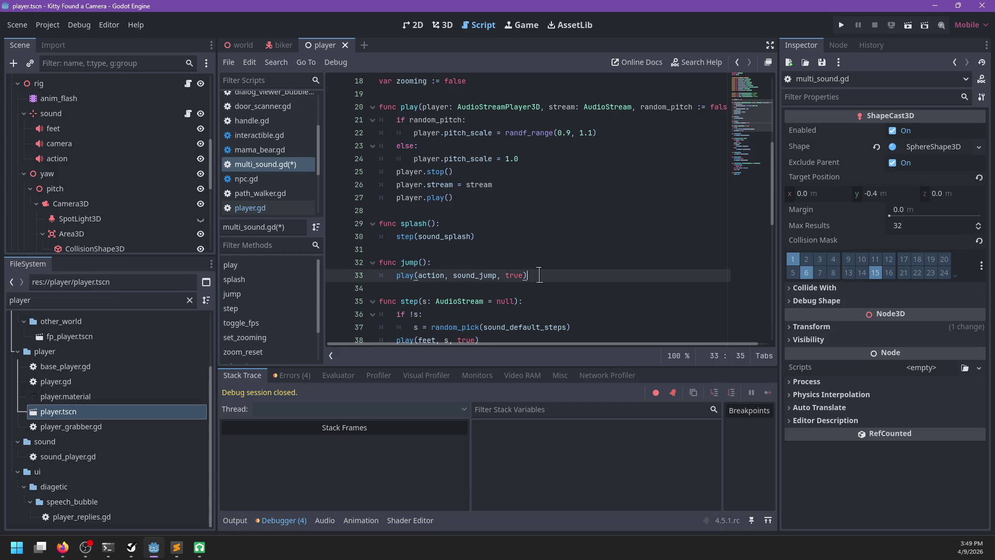
{"action": "key", "text": "Return"}
{"action": "key", "text": "BackSpace"}
{"action": "key", "text": "Return"}
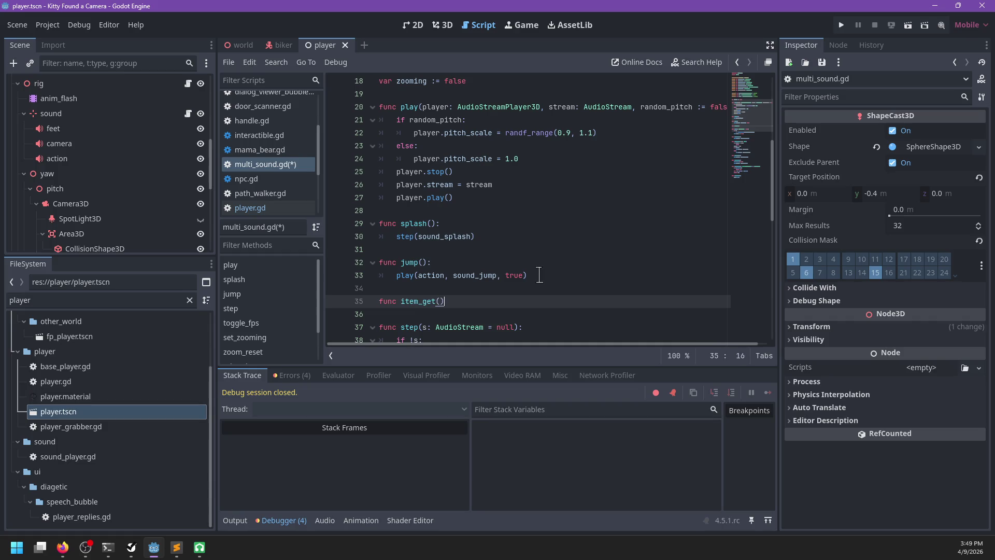
{"action": "type", "text": ":"}
{"action": "key", "text": "Return"}
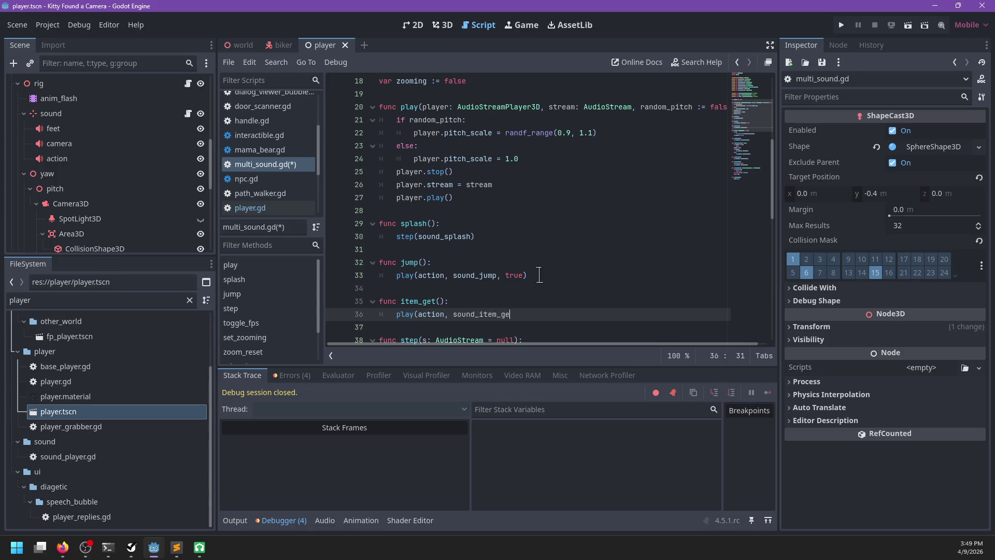
{"action": "key", "text": "ctrl+s"}
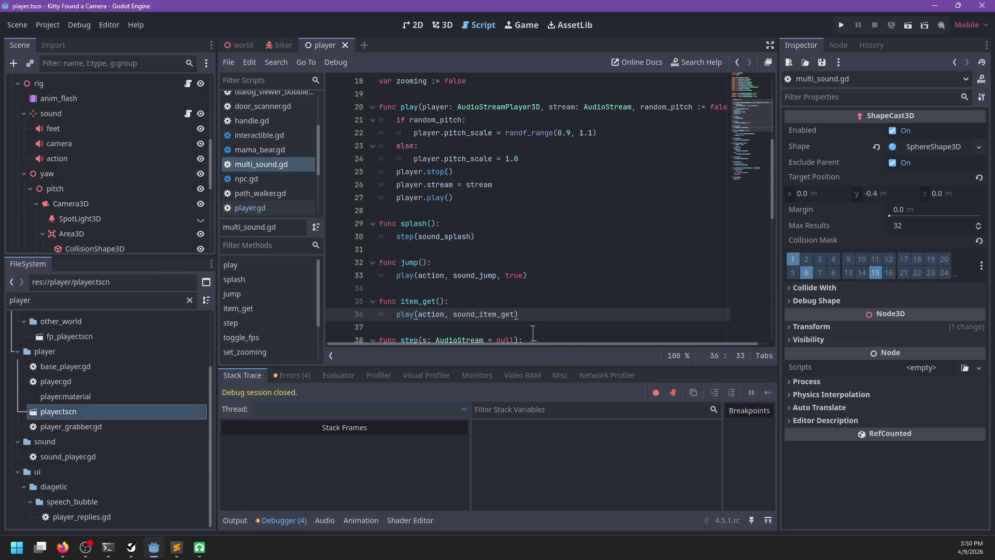
{"action": "scroll", "coordinate": [446, 292], "scroll_direction": "down", "scroll_amount": 2}
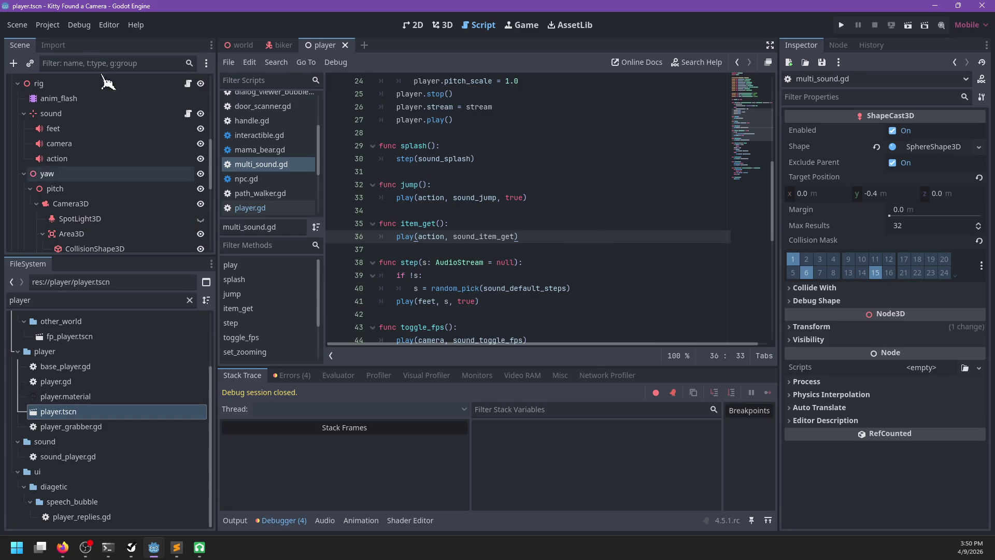
Filter FileSystem for item_ge, drop item_get.wav.ogg into the MultiSound Item Get slot, and save.
{"action": "scroll", "coordinate": [104, 171], "scroll_direction": "down", "scroll_amount": 5}
{"action": "scroll", "coordinate": [115, 186], "scroll_direction": "up", "scroll_amount": 3}
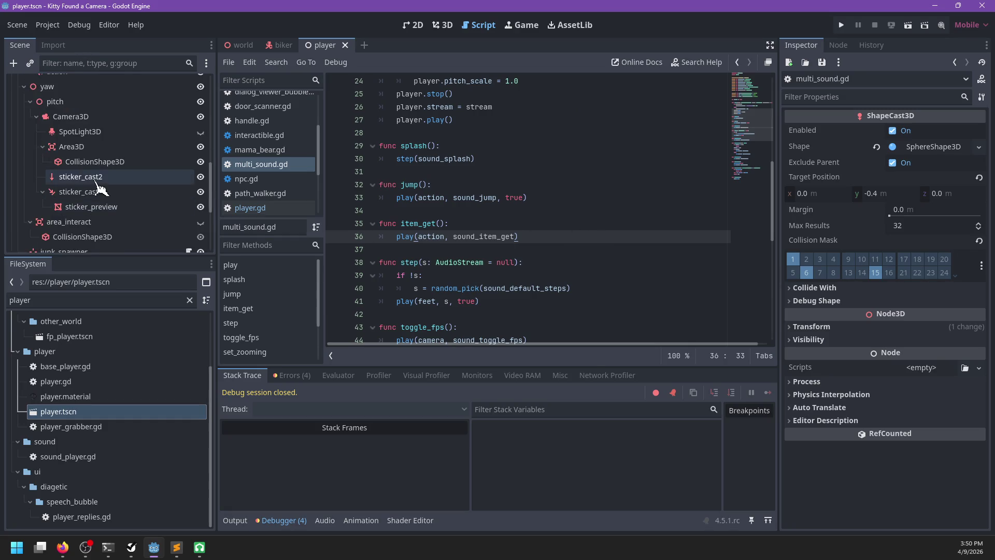
{"action": "scroll", "coordinate": [85, 200], "scroll_direction": "down", "scroll_amount": 3}
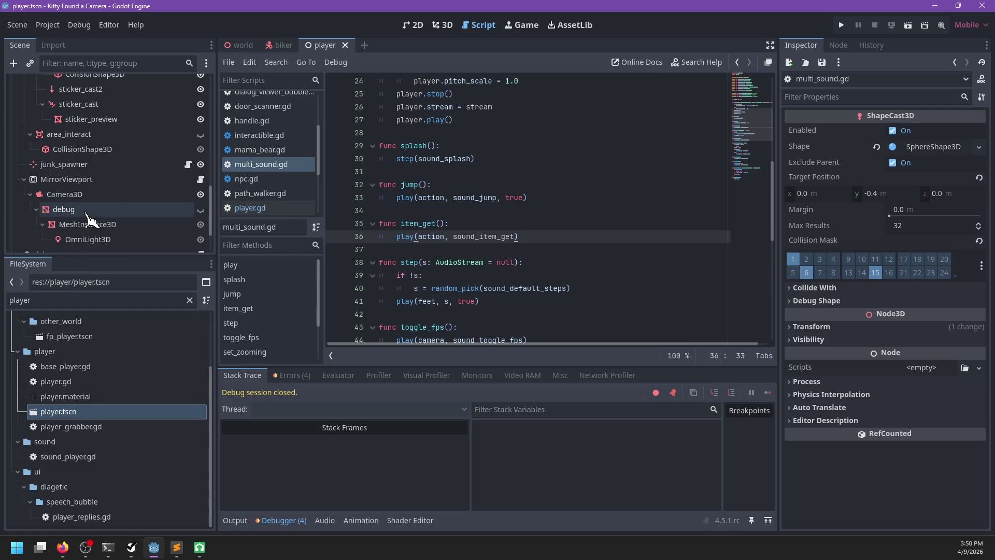
{"action": "scroll", "coordinate": [85, 197], "scroll_direction": "up", "scroll_amount": 6}
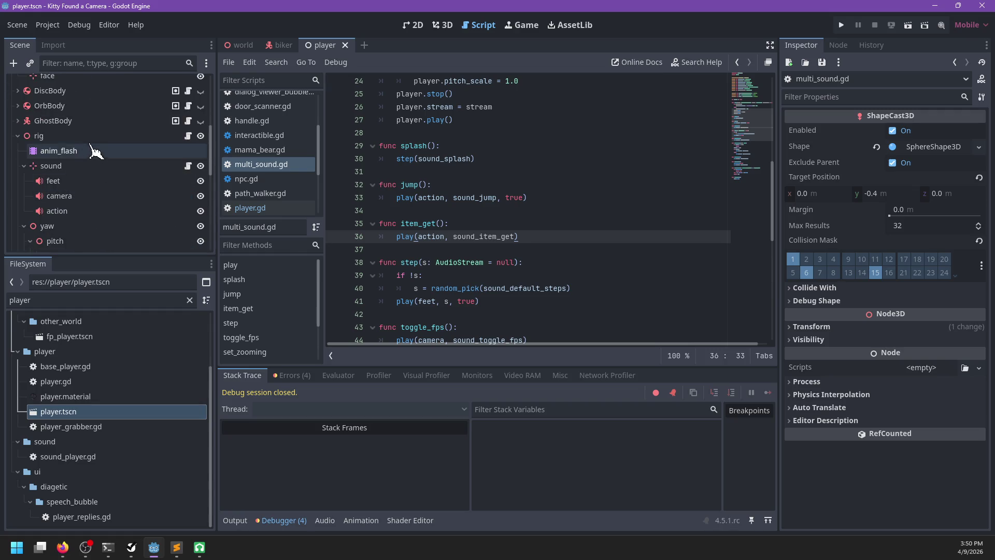
{"action": "left_click", "coordinate": [67, 165]}
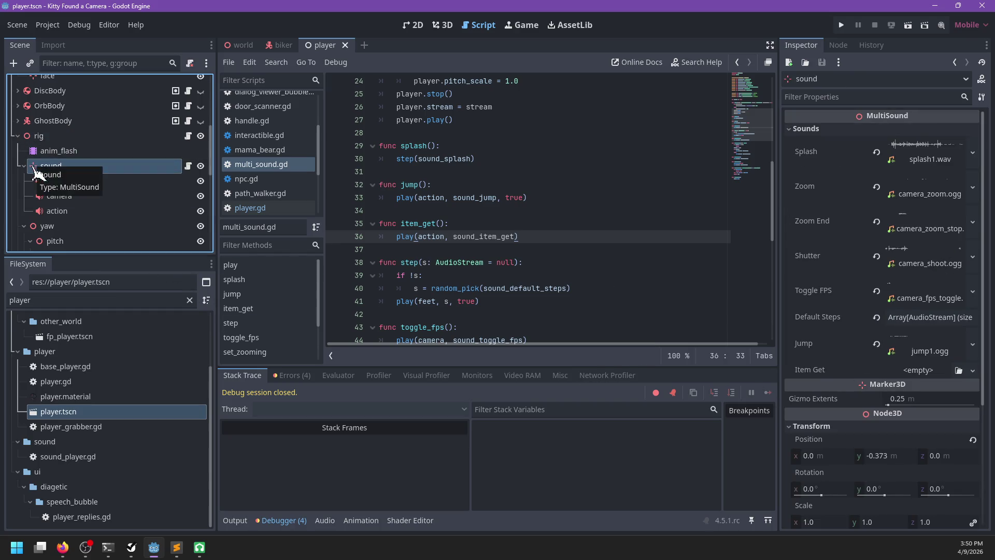
{"action": "left_click", "coordinate": [75, 299]}
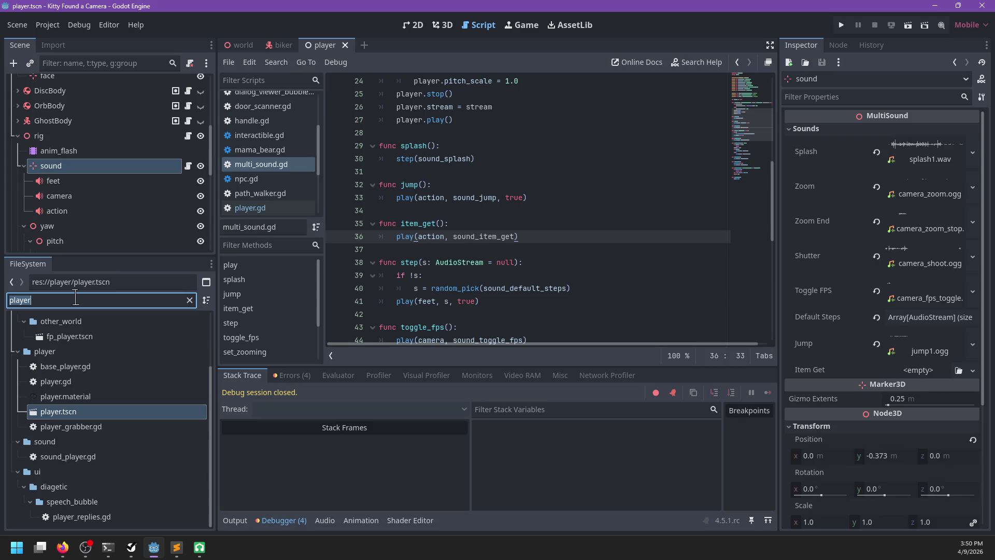
{"action": "type", "text": "item_ge"}
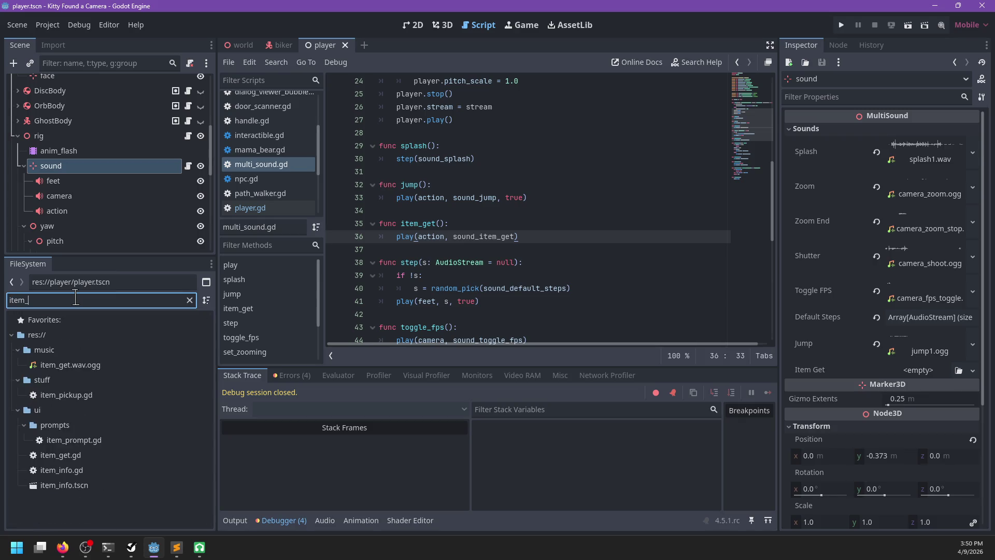
{"action": "mouse_move", "coordinate": [68, 364]}
{"action": "left_mouse_down"}
{"action": "mouse_move", "coordinate": [755, 388]}
{"action": "mouse_move", "coordinate": [951, 366]}
{"action": "mouse_move", "coordinate": [940, 384]}
{"action": "left_mouse_up"}
{"action": "key", "text": "ctrl+s"}
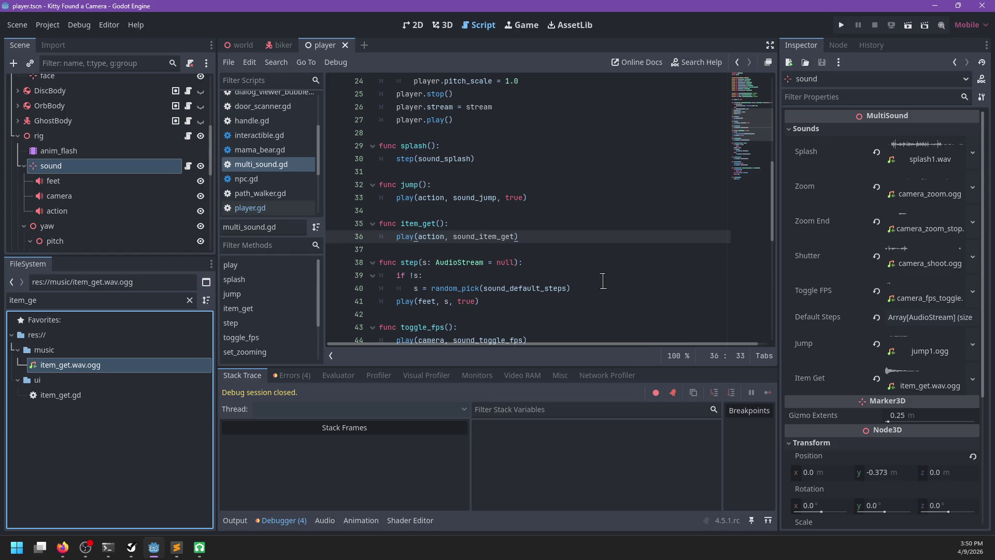
Compare the action and feet audio players' volume settings before leaving the editor.
{"action": "scroll", "coordinate": [894, 381], "scroll_direction": "down", "scroll_amount": 5}
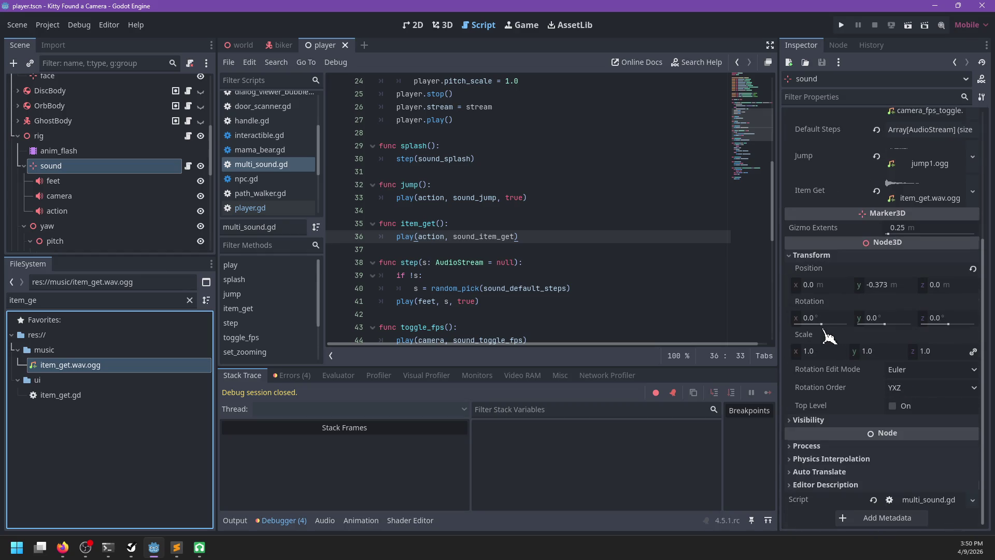
{"action": "scroll", "coordinate": [829, 336], "scroll_direction": "up", "scroll_amount": 5}
{"action": "left_click", "coordinate": [55, 210]}
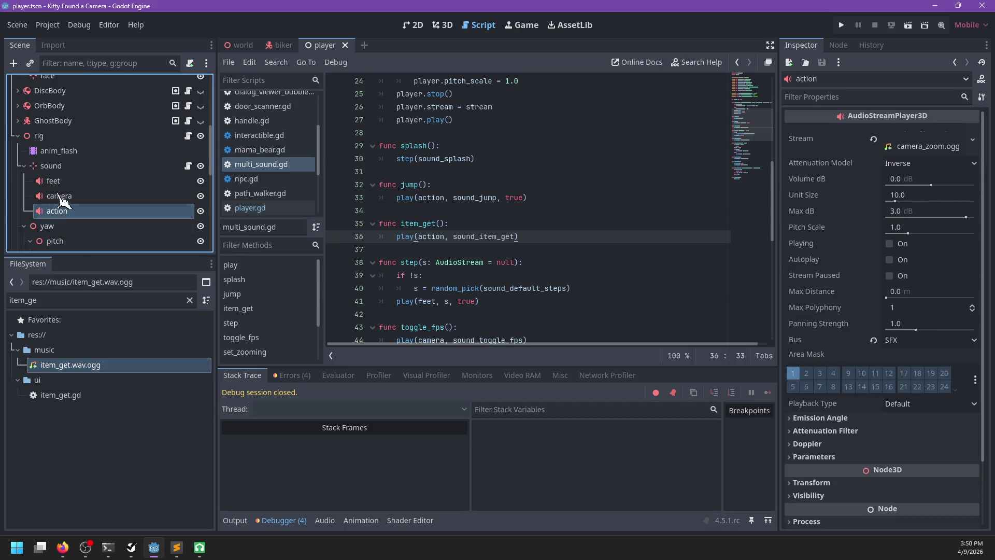
{"action": "left_click", "coordinate": [54, 181]}
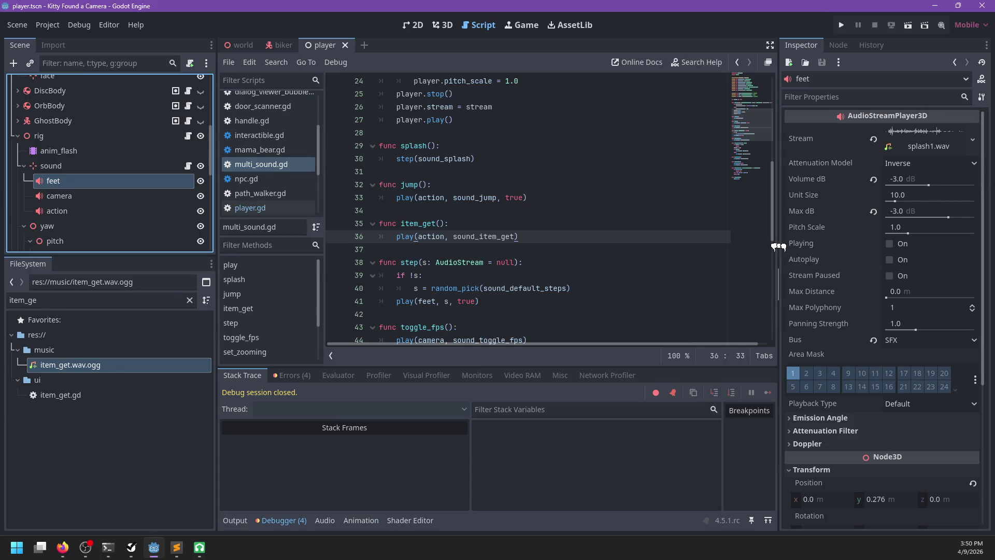
{"action": "left_click", "coordinate": [99, 212]}
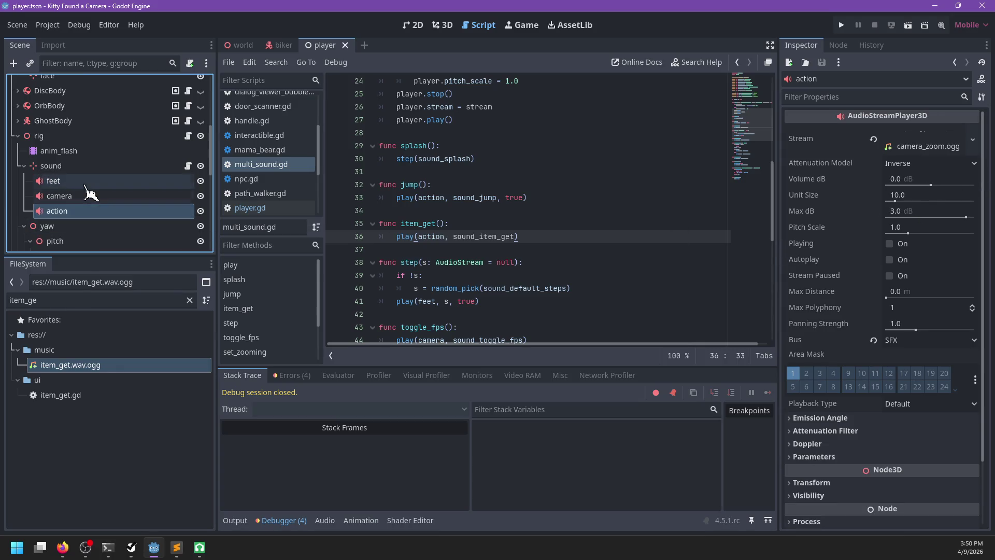
{"action": "double_click", "coordinate": [97, 301]}
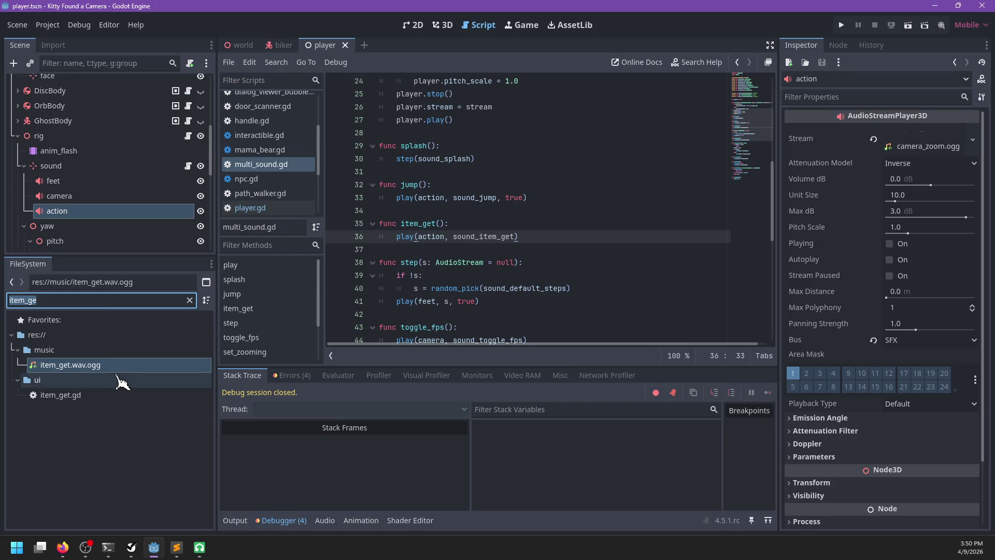
{"action": "key", "text": "super"}
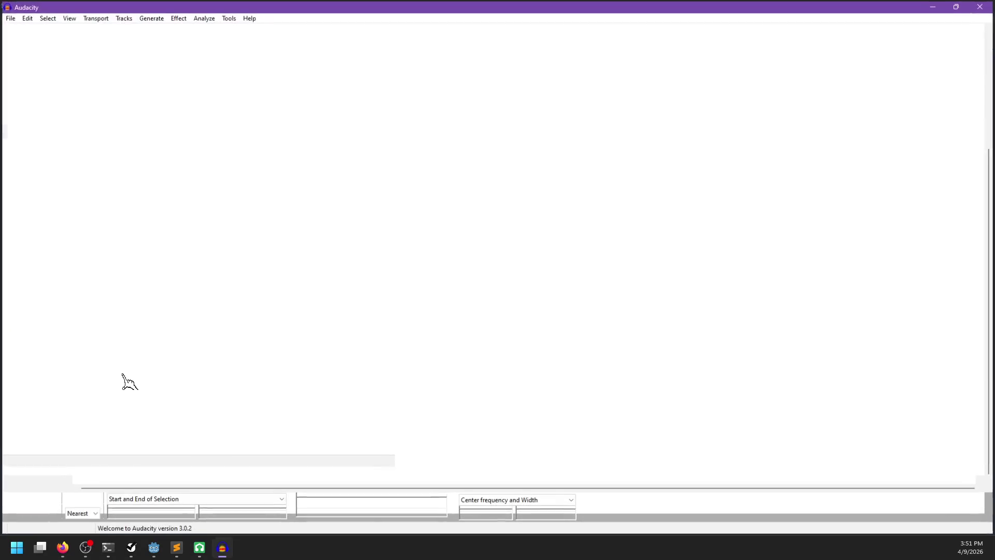
Open jump1 from 13 Kitty Found a Camera > project > sound in Audacity.
{"action": "key", "text": "ctrl+o"}
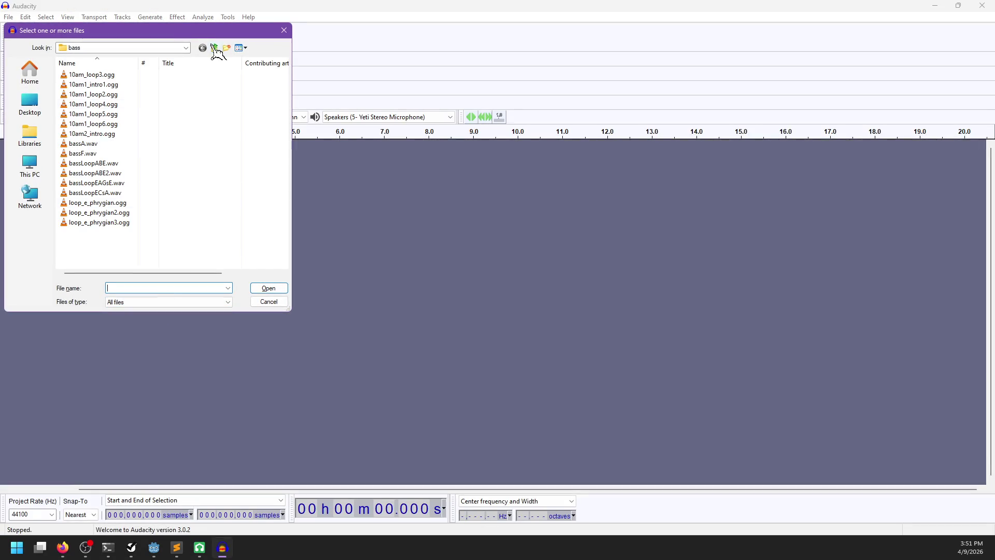
{"action": "key", "text": "Escape"}
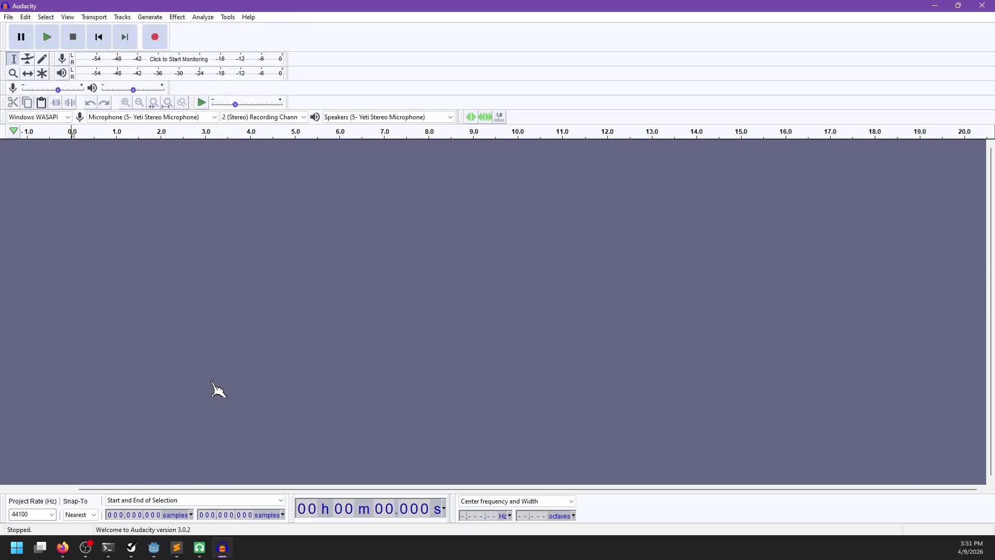
{"action": "key", "text": "super+e"}
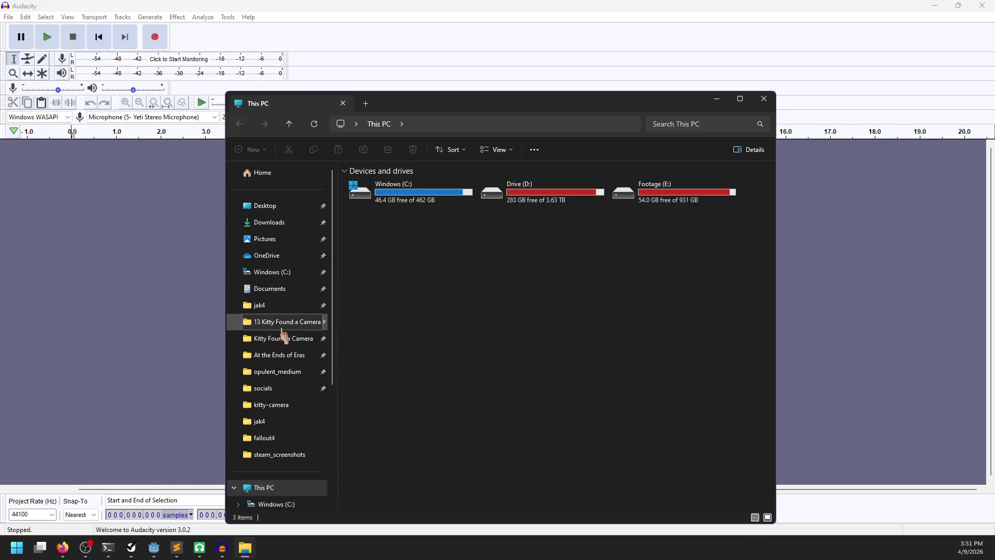
{"action": "left_click", "coordinate": [283, 327]}
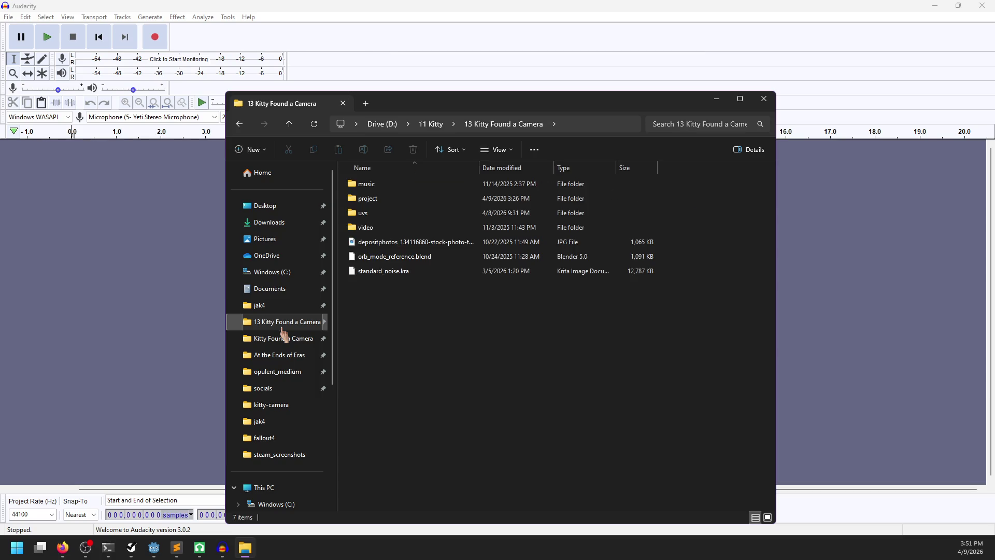
{"action": "double_click", "coordinate": [385, 201]}
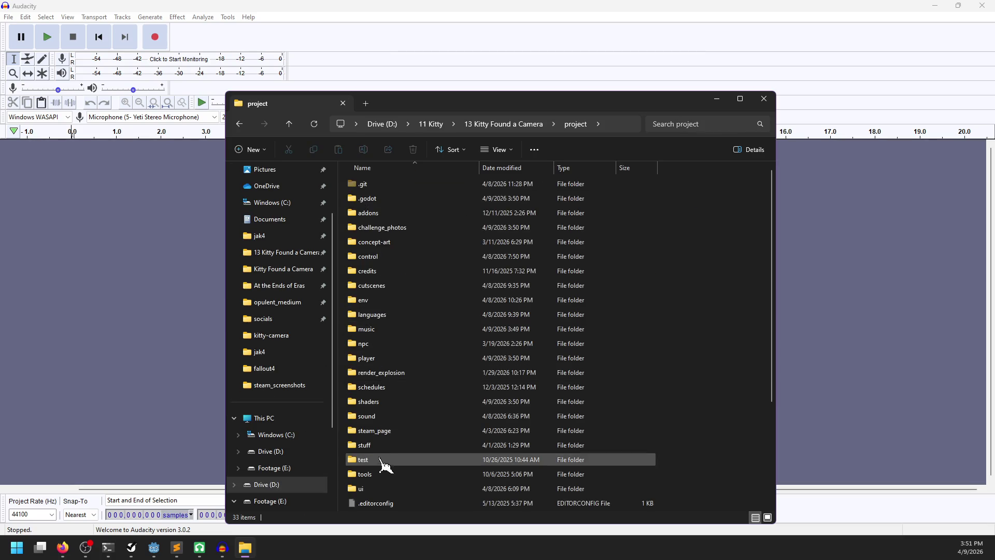
{"action": "double_click", "coordinate": [369, 415]}
{"action": "double_click", "coordinate": [399, 300]}
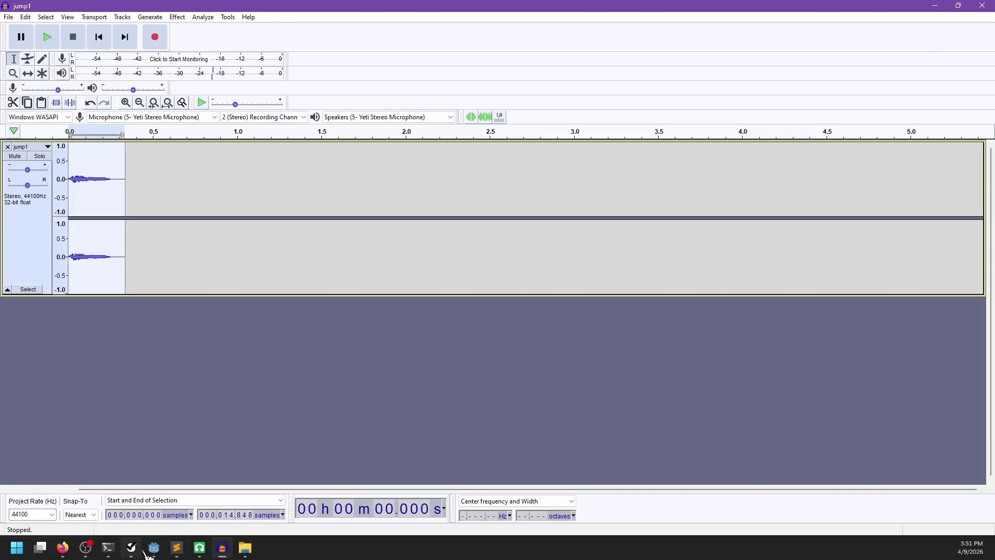
{"action": "left_click", "coordinate": [153, 548]}
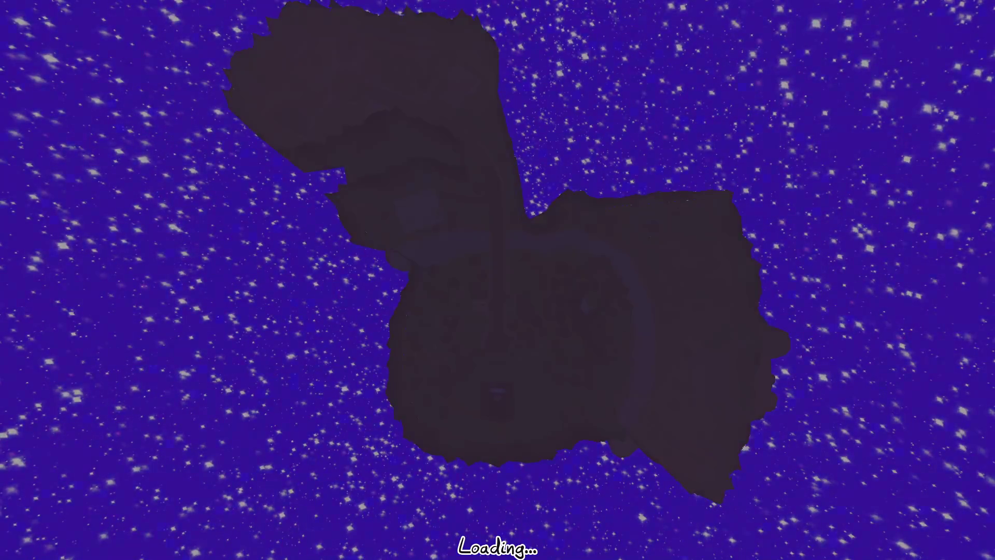
Walk to the street curb and place the crown sticker on the pavement.
{"action": "key", "text": "w"}
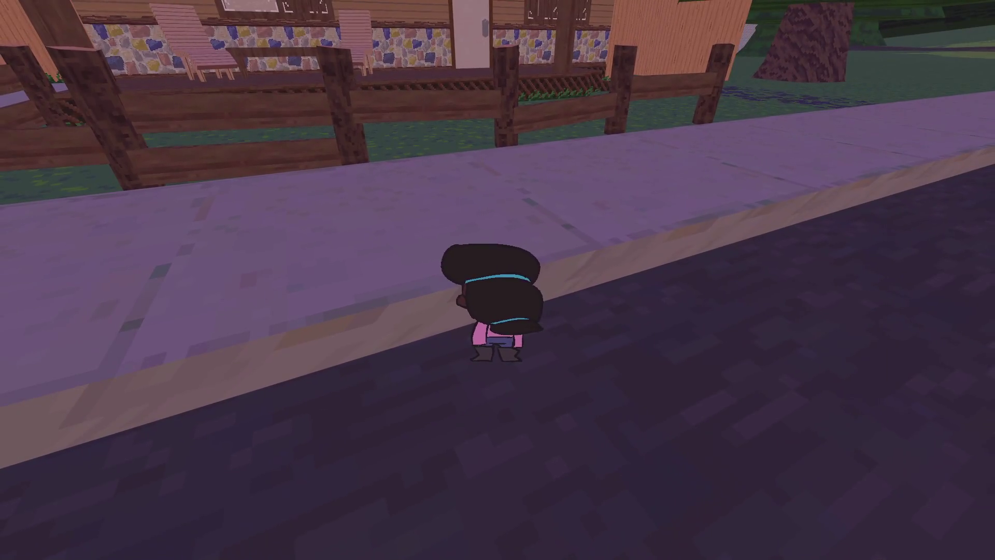
{"action": "key", "text": "Tab"}
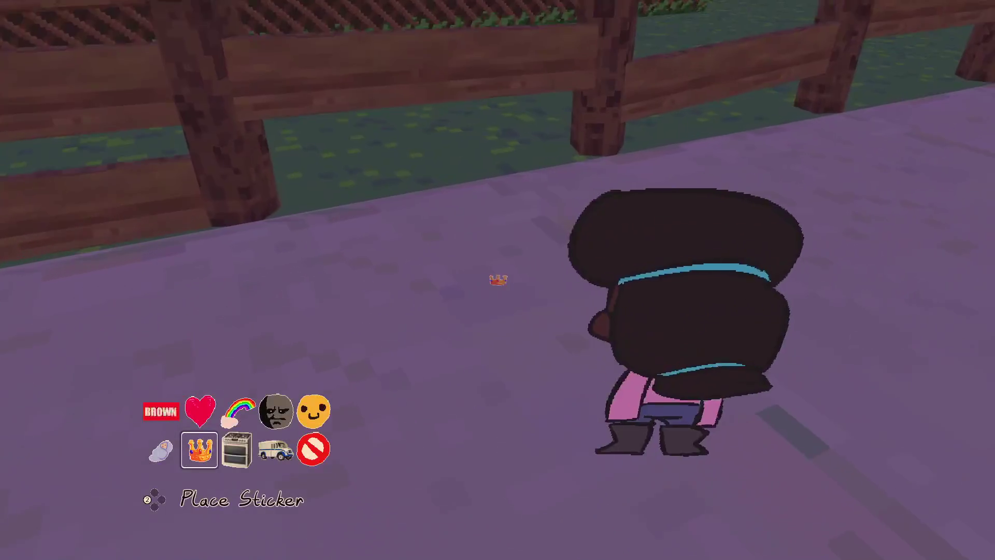
{"action": "key", "text": "Return"}
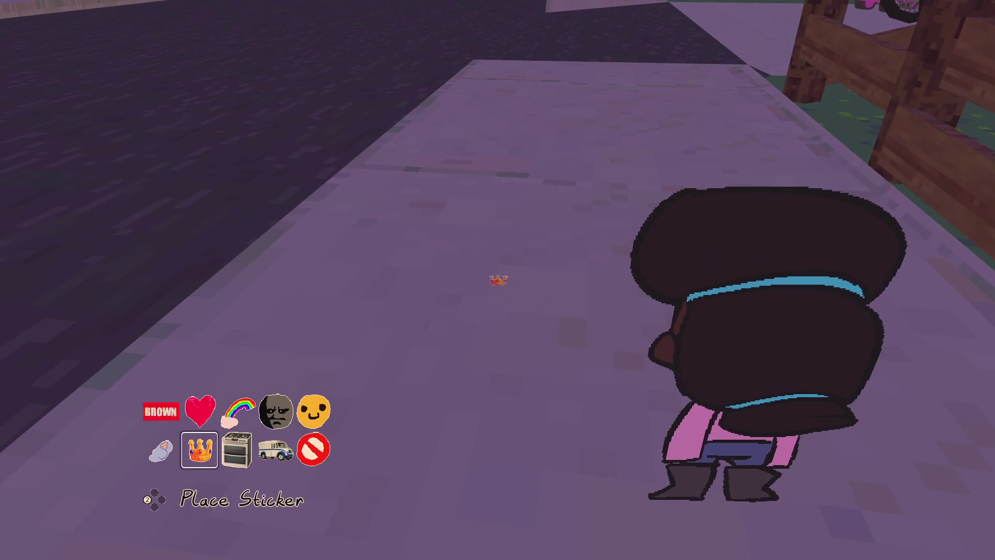
{"action": "key", "text": "Escape"}
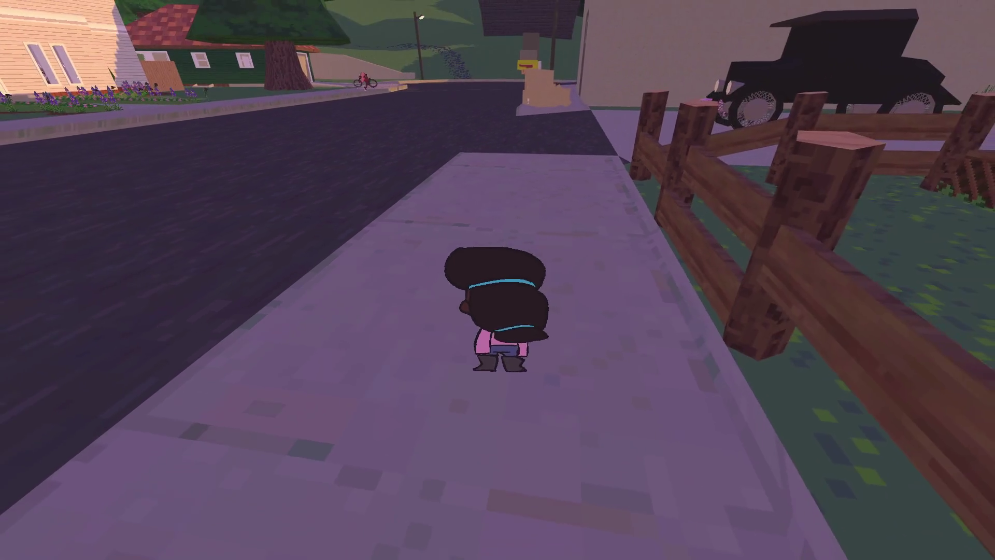
Raise the Sfx volume in Options > Audio from 0.80 to 1.00, apply, and resume.
{"action": "key", "text": "Escape"}
{"action": "key", "text": "Down"}
{"action": "key", "text": "Return"}
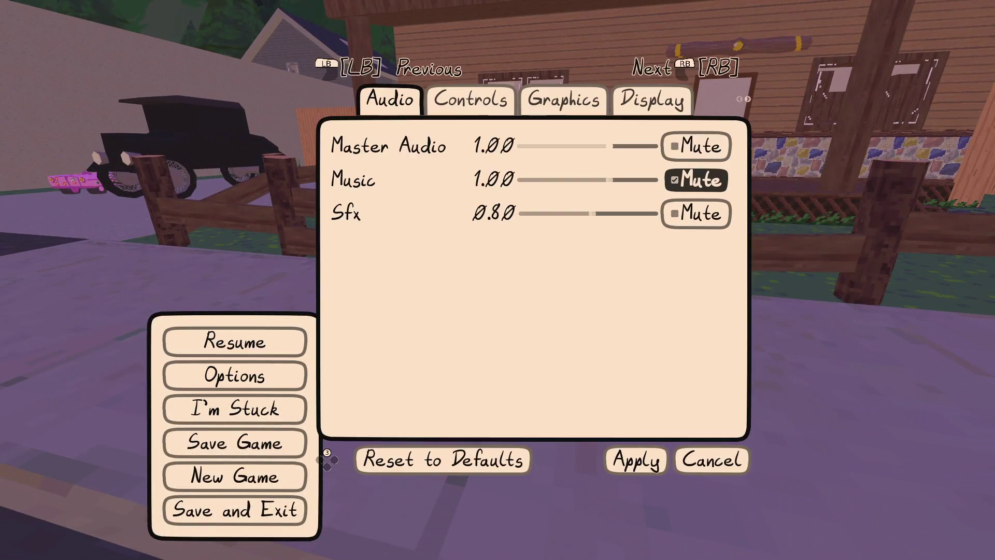
{"action": "key", "text": "Left"}
{"action": "key", "text": "Down"}
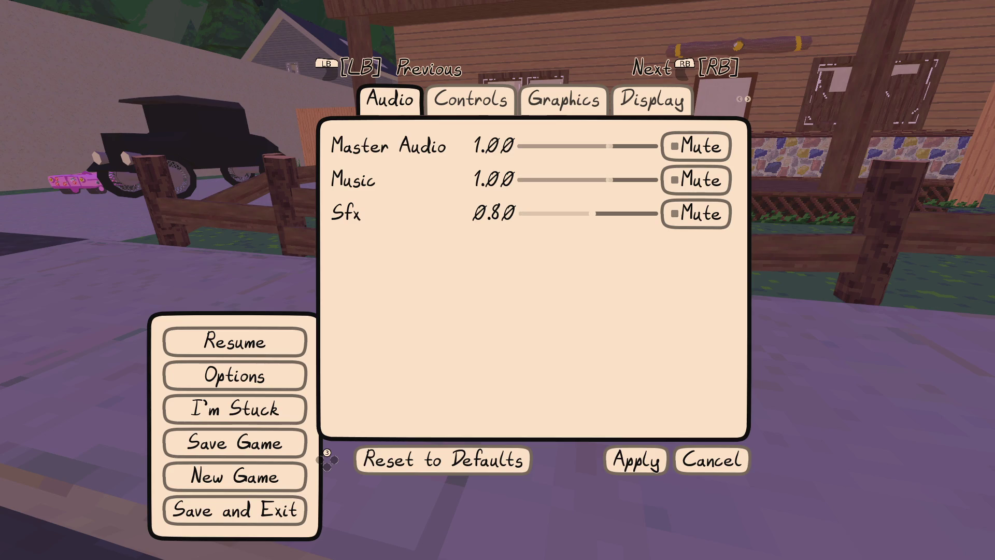
{"action": "key", "text": "Right"}
{"action": "key", "text": "Right"}
{"action": "key", "text": "Down"}
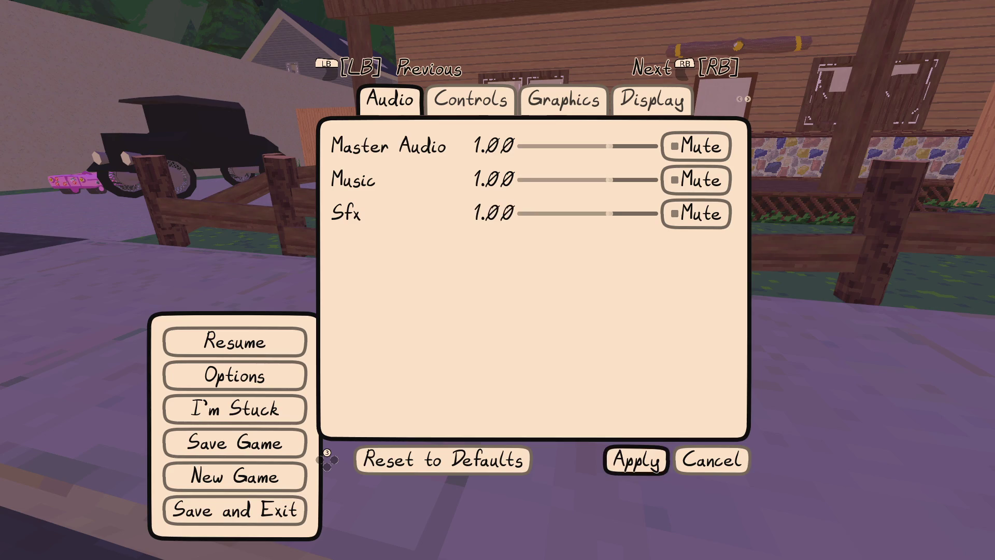
{"action": "key", "text": "Return"}
{"action": "key", "text": "Up"}
{"action": "key", "text": "Return"}
Start a New Game from the pause menu, confirming the progress reset.
{"action": "key", "text": "w"}
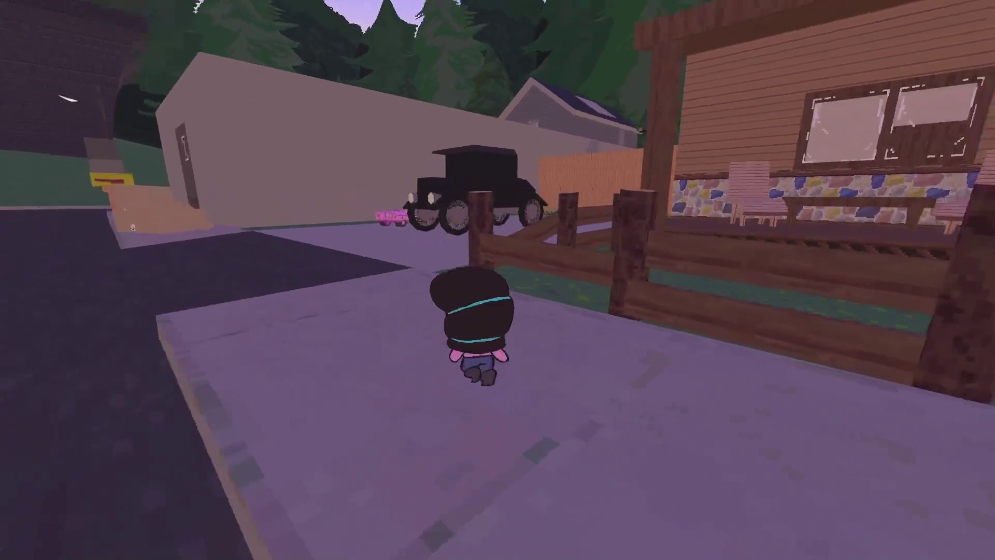
{"action": "key", "text": "Escape"}
{"action": "key", "text": "Down"}
{"action": "key", "text": "Down"}
{"action": "key", "text": "Down"}
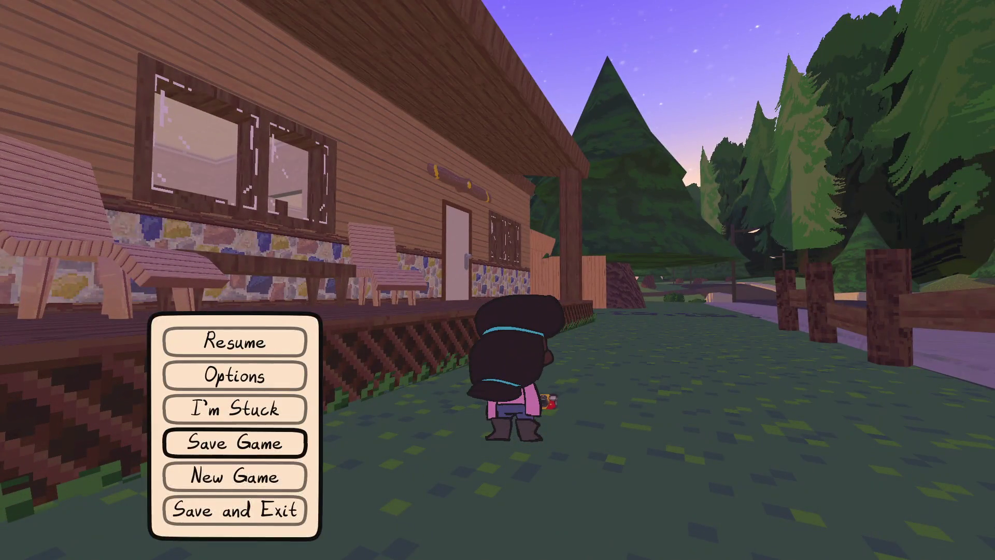
{"action": "key", "text": "Down"}
{"action": "key", "text": "Return"}
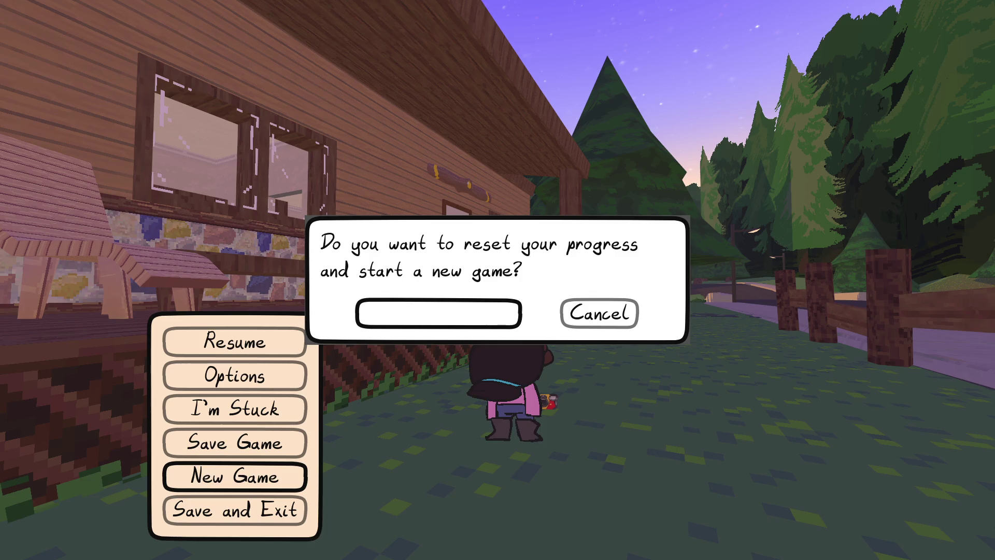
{"action": "key", "text": "Return"}
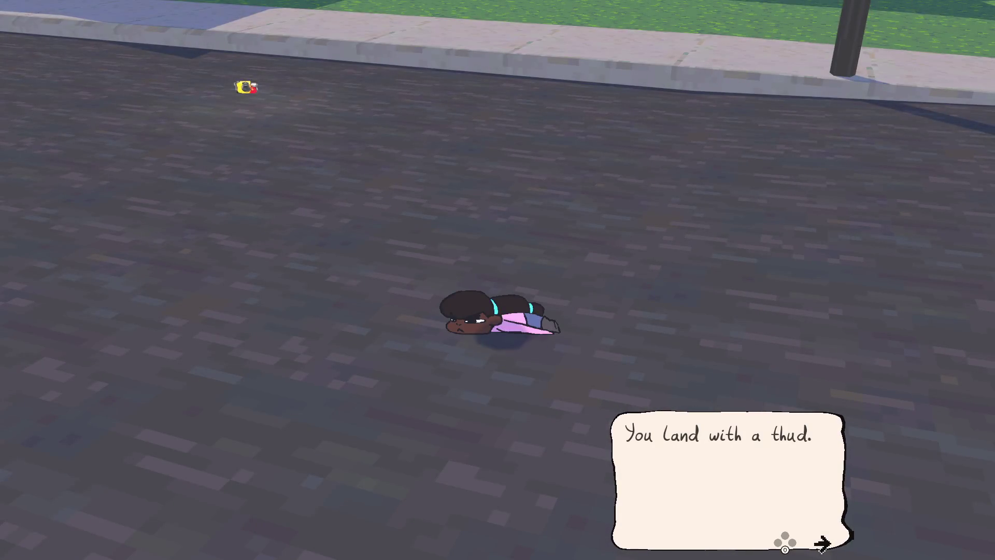
{"action": "key", "text": "Return"}
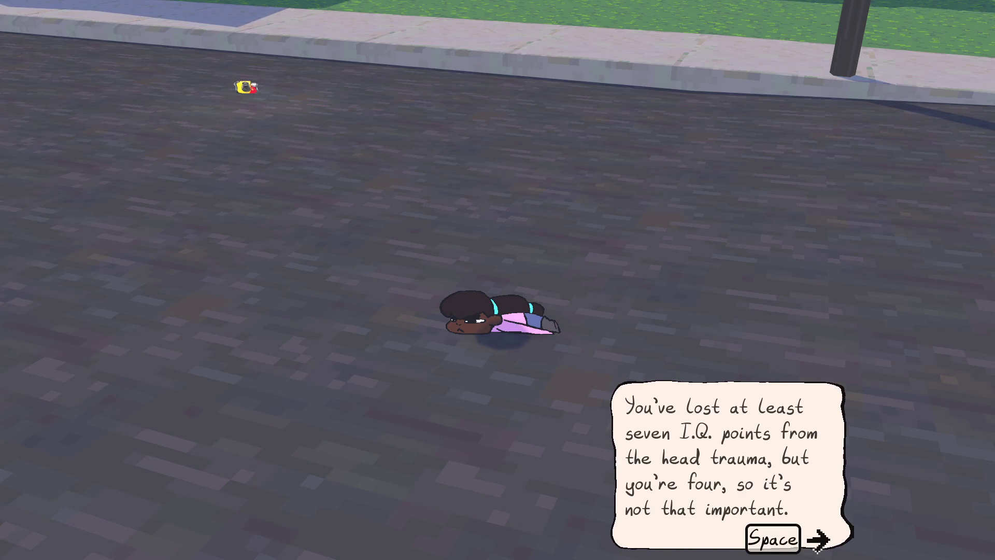
{"action": "key", "text": "alt+Tab"}
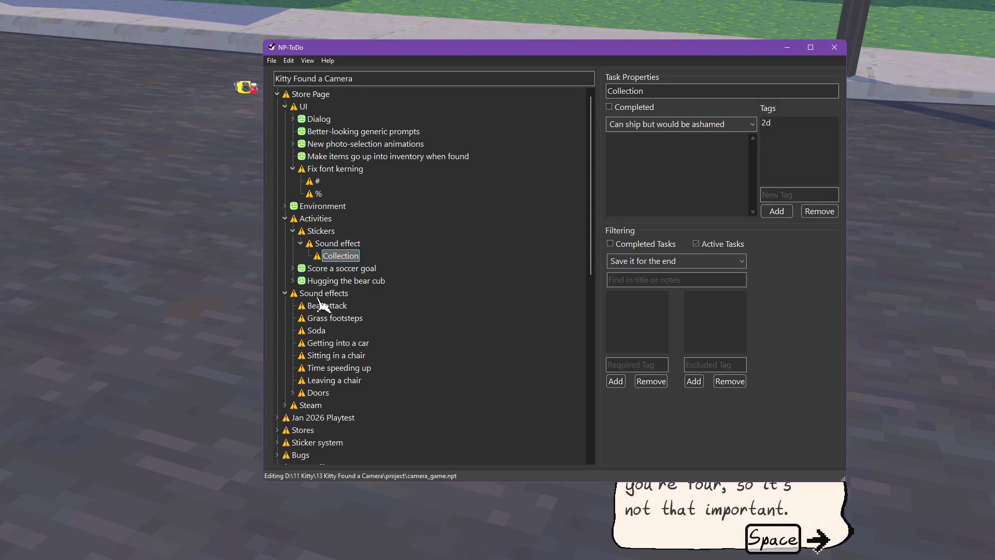
Insert an Intro task under Sound effects with Landing and Getting up as its subtasks.
{"action": "left_click", "coordinate": [323, 293]}
{"action": "key", "text": "Insert"}
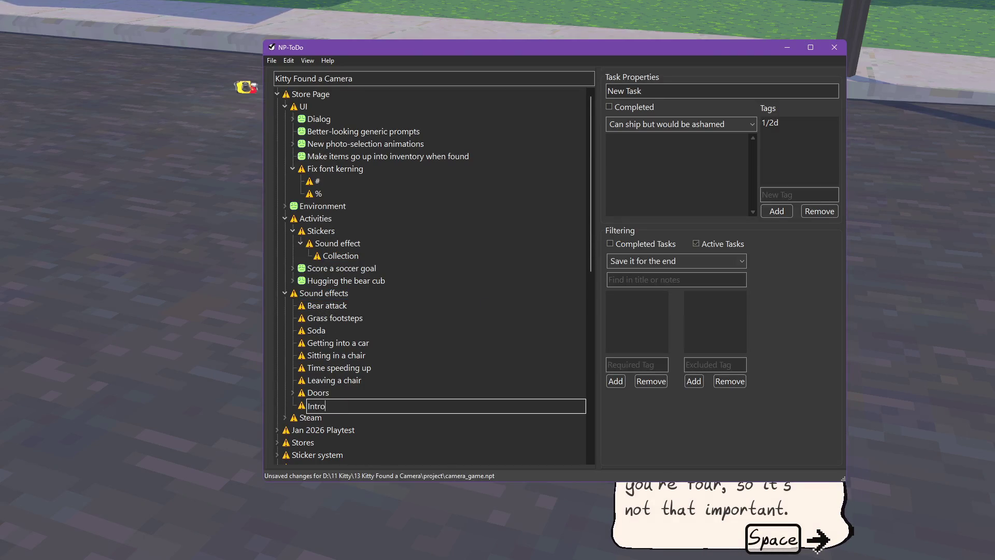
{"action": "key", "text": "Return"}
{"action": "key", "text": "Insert"}
{"action": "type", "text": "L"}
{"action": "key", "text": "Return"}
{"action": "key", "text": "Insert"}
{"action": "type", "text": "G"}
{"action": "key", "text": "Return"}
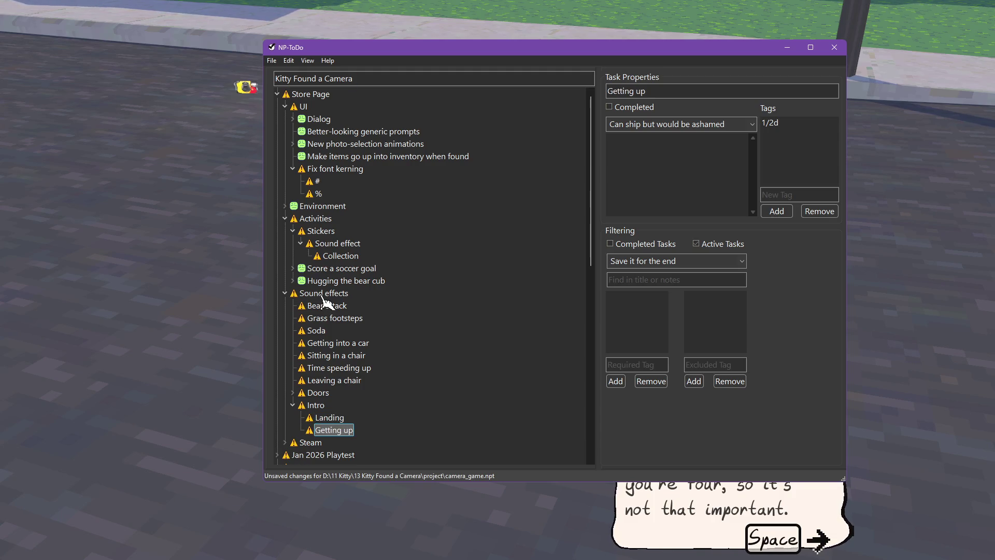
{"action": "key", "text": "alt+Tab"}
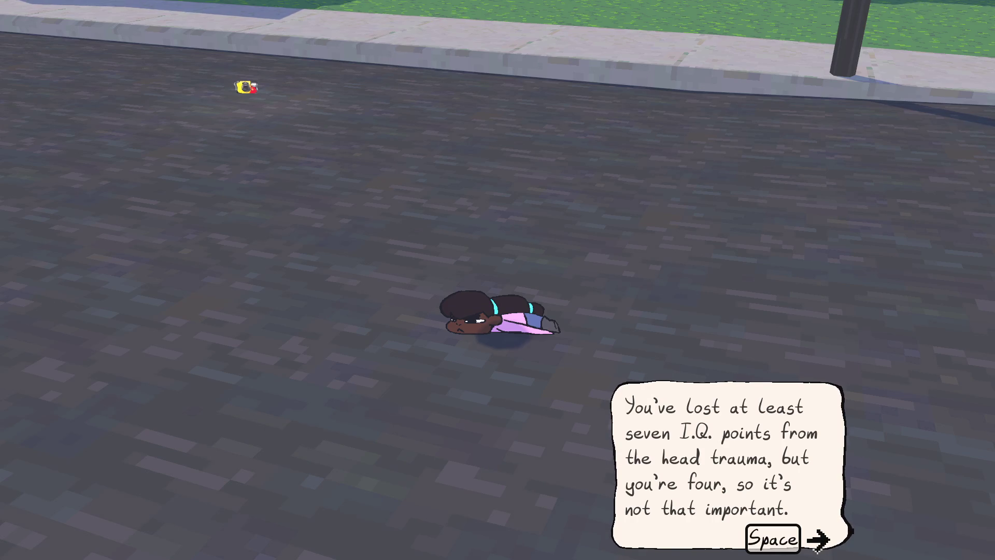
Skip through the seven intro dialogue lines, run to the Old Camera, then quit the game.
{"action": "key", "text": "space"}
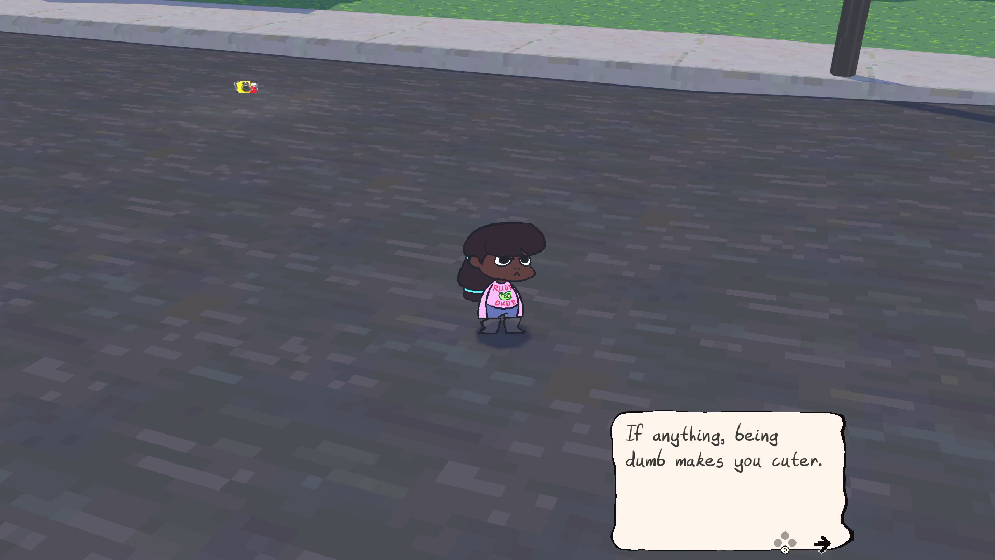
{"action": "key", "text": "space"}
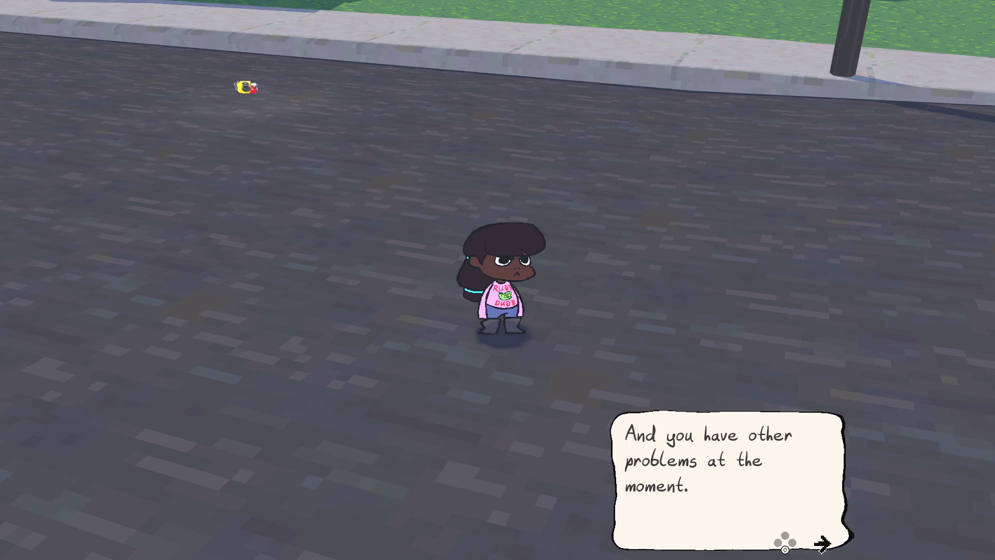
{"action": "key", "text": "space"}
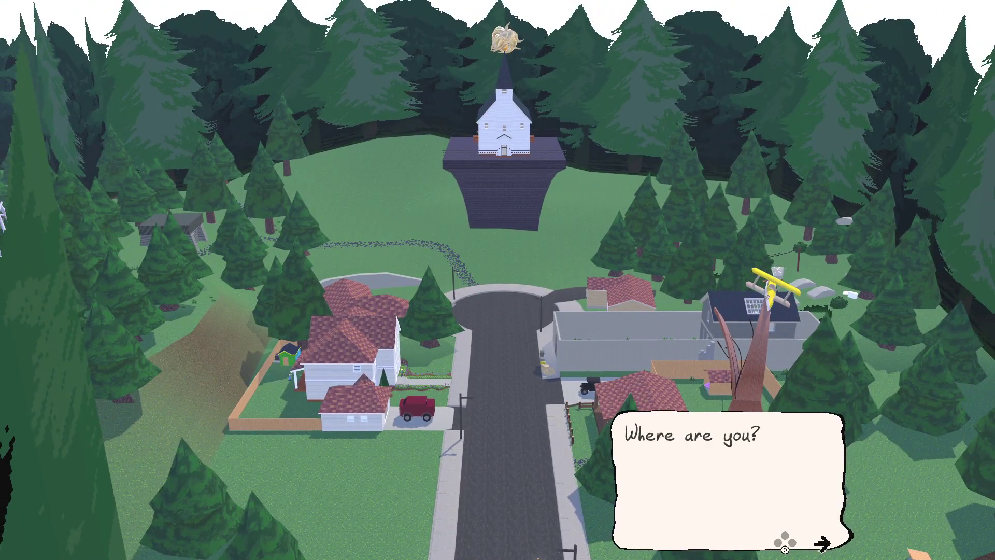
{"action": "key", "text": "space"}
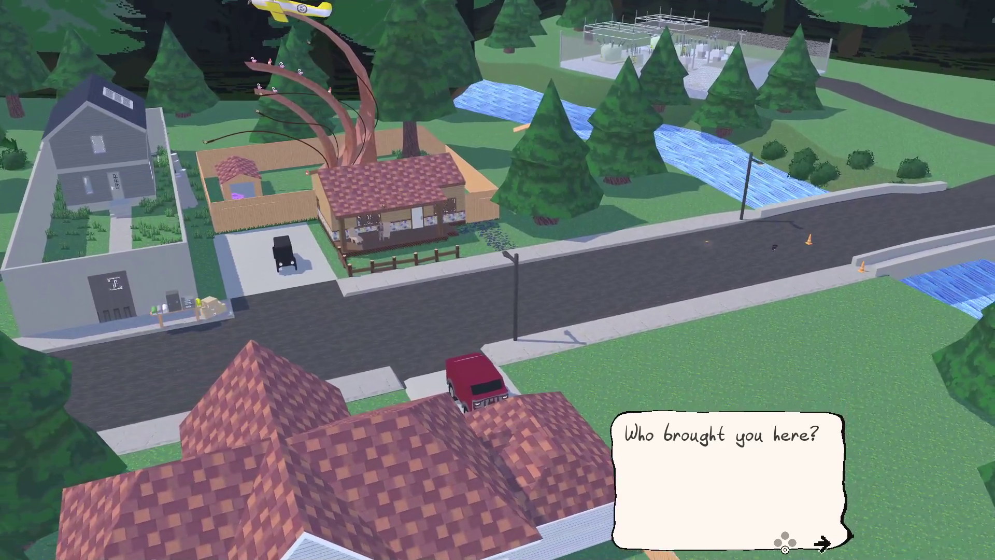
{"action": "key", "text": "space"}
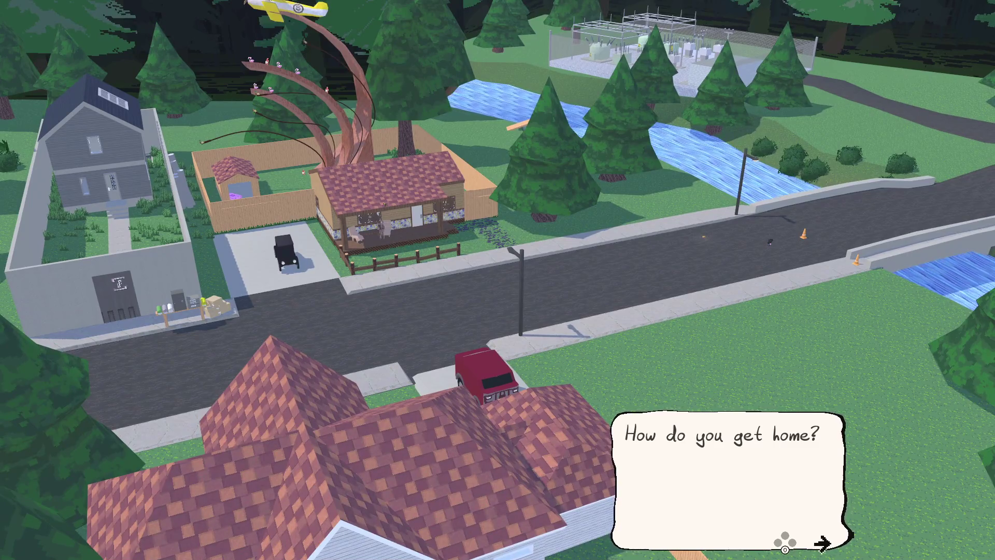
{"action": "key", "text": "space"}
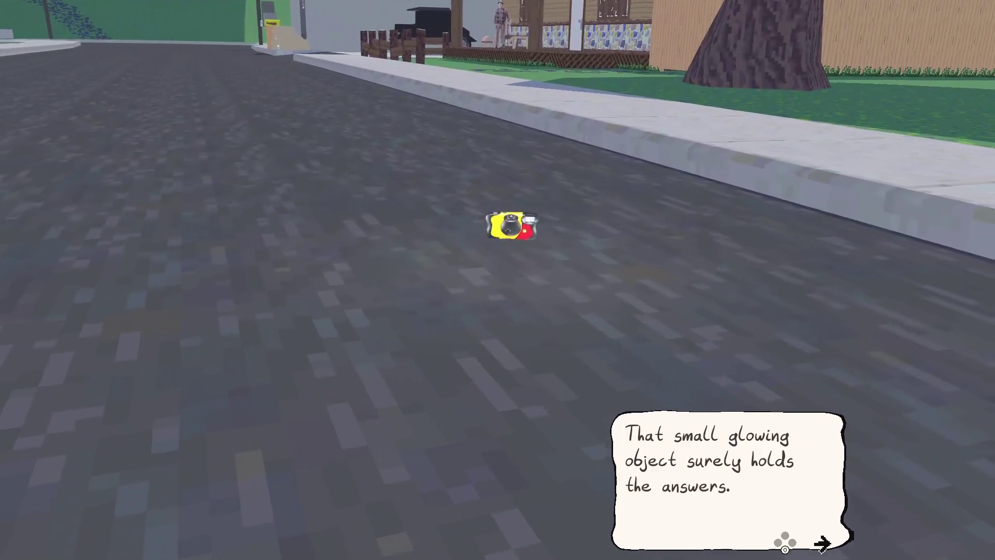
{"action": "key", "text": "space"}
{"action": "key", "text": "w"}
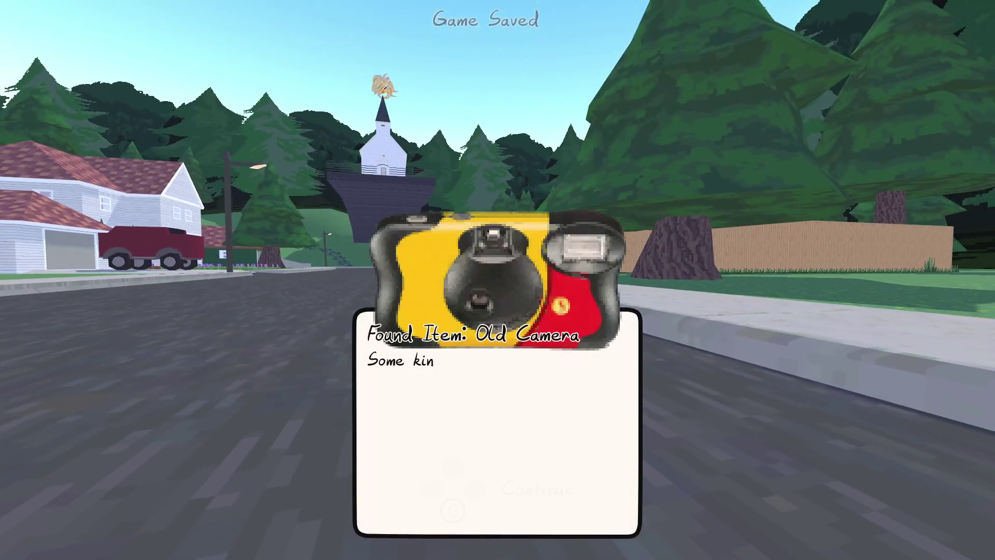
{"action": "key", "text": "alt+F4"}
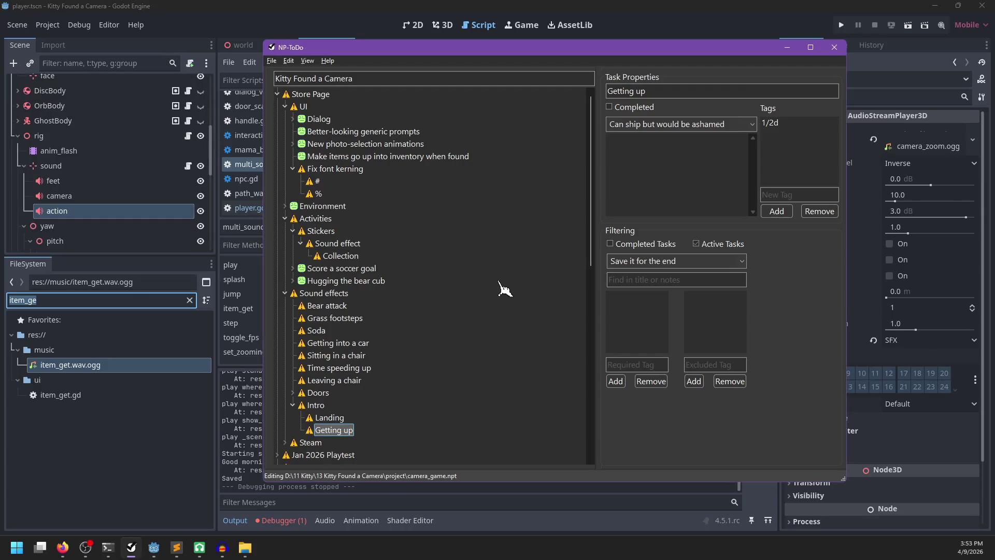
Search player.gd for item_ and try, then undo, a new sounds line in find_item.
{"action": "left_click", "coordinate": [396, 9]}
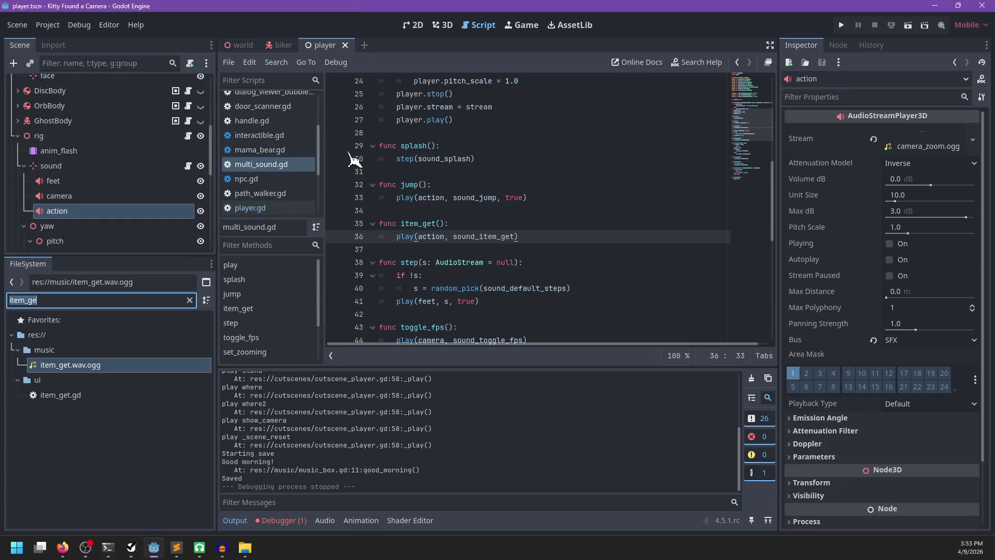
{"action": "scroll", "coordinate": [262, 187], "scroll_direction": "down", "scroll_amount": 2}
{"action": "left_click", "coordinate": [259, 178]}
{"action": "left_click", "coordinate": [578, 210]}
{"action": "key", "text": "ctrl+f"}
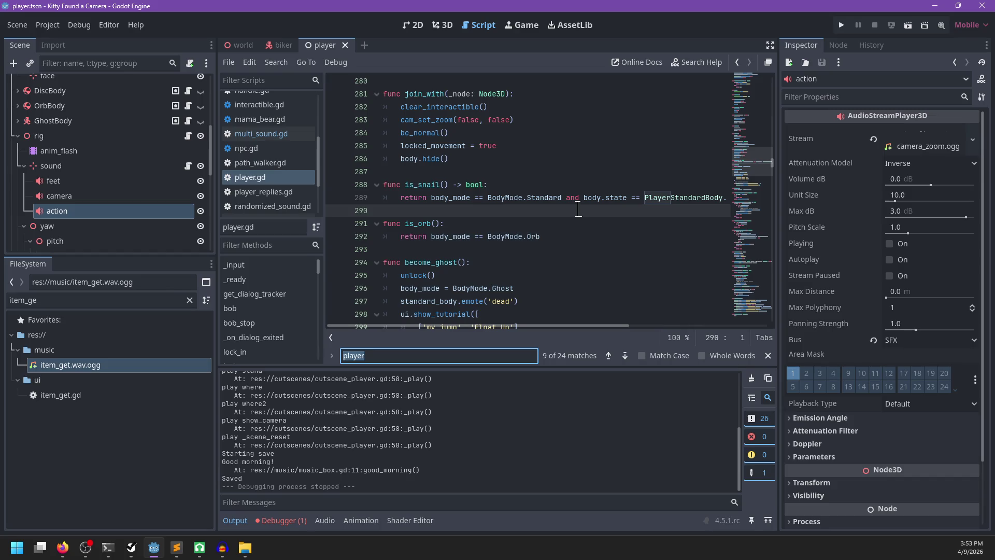
{"action": "type", "text": "item_"}
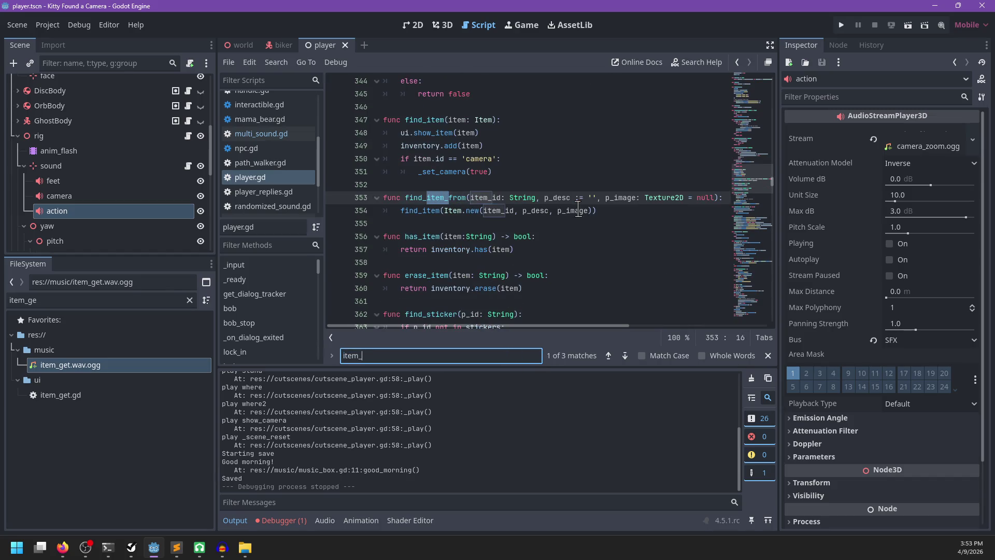
{"action": "key", "text": "Escape"}
{"action": "left_click", "coordinate": [537, 173]}
{"action": "key", "text": "Return"}
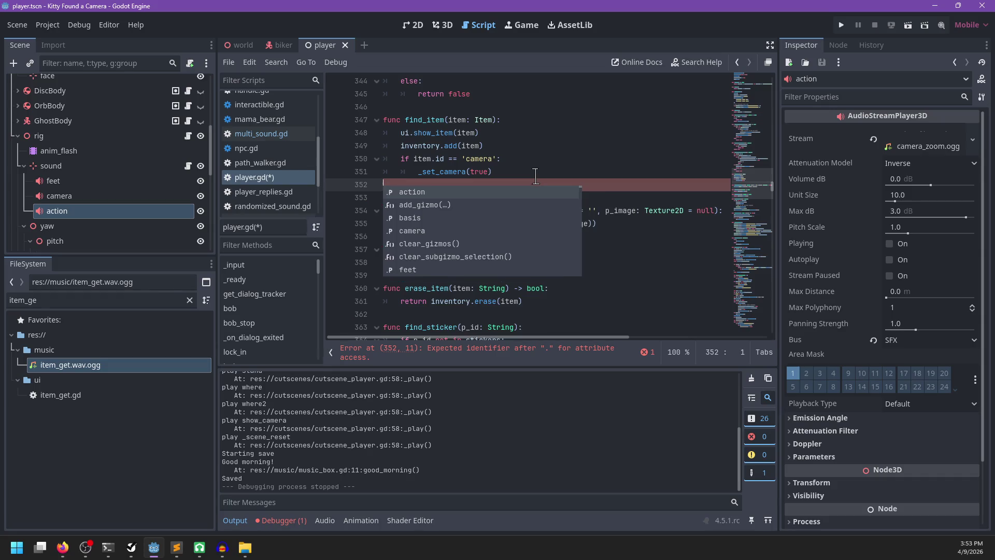
{"action": "key", "text": "ctrl+z"}
{"action": "key", "text": "ctrl+z"}
Add player.sounds.item_get() to show_item in ui.gd, save, and run the project with F5.
{"action": "left_click", "coordinate": [418, 138]}
{"action": "left_click", "coordinate": [418, 136], "text": "ctrl"}
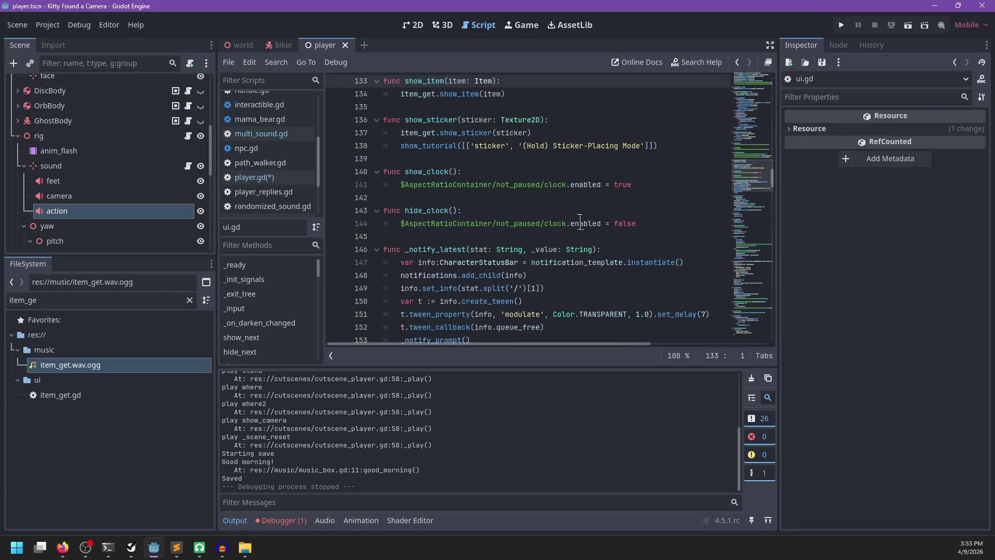
{"action": "scroll", "coordinate": [559, 211], "scroll_direction": "up", "scroll_amount": 2}
{"action": "left_click", "coordinate": [534, 168]}
{"action": "key", "text": "Return"}
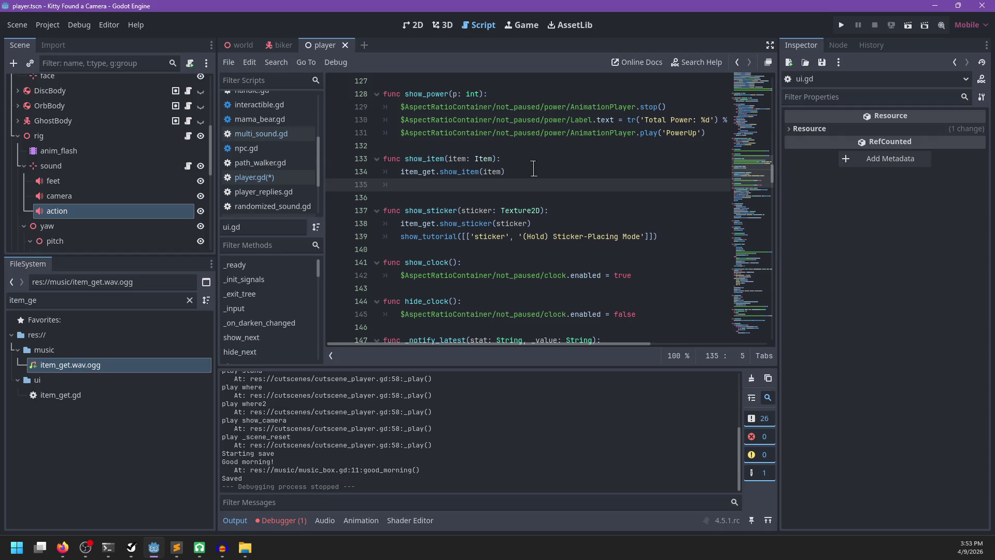
{"action": "type", "text": "ui."}
{"action": "type", "text": ".sounds.get_"}
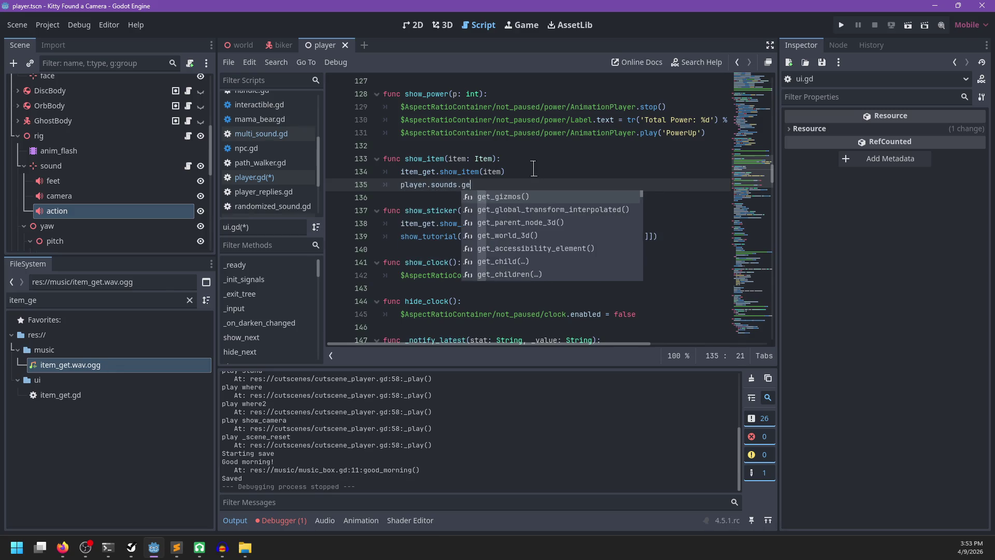
{"action": "key", "text": "BackSpace"}
{"action": "key", "text": "BackSpace"}
{"action": "key", "text": "BackSpace"}
{"action": "type", "text": "find"}
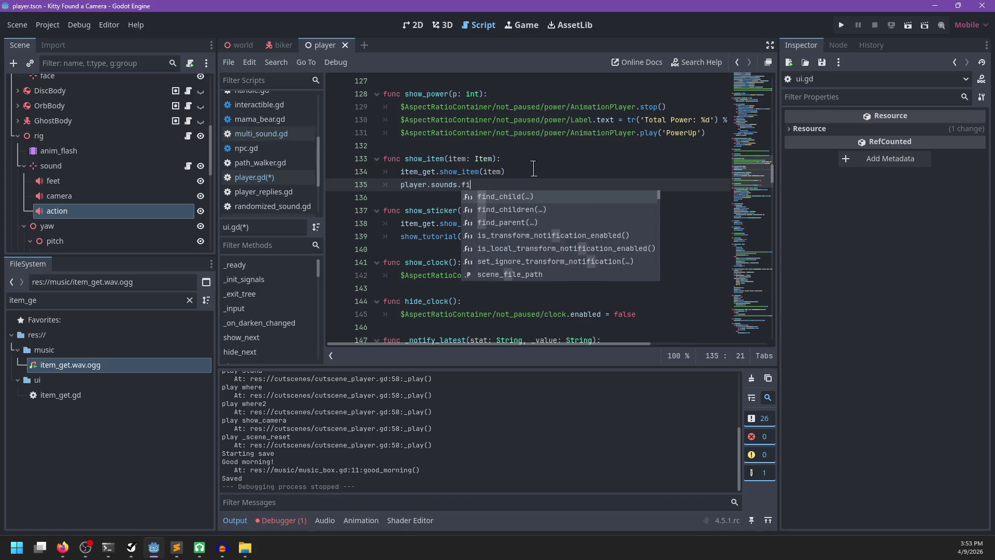
{"action": "key", "text": "BackSpace"}
{"action": "key", "text": "BackSpace"}
{"action": "key", "text": "BackSpace"}
{"action": "type", "text": "item_get("}
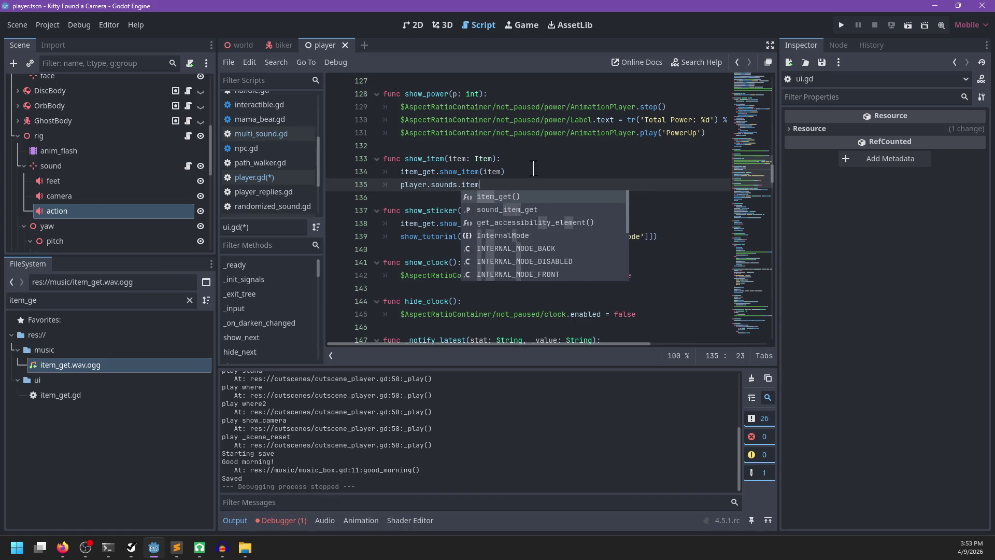
{"action": "key", "text": "Return"}
{"action": "key", "text": "ctrl+s"}
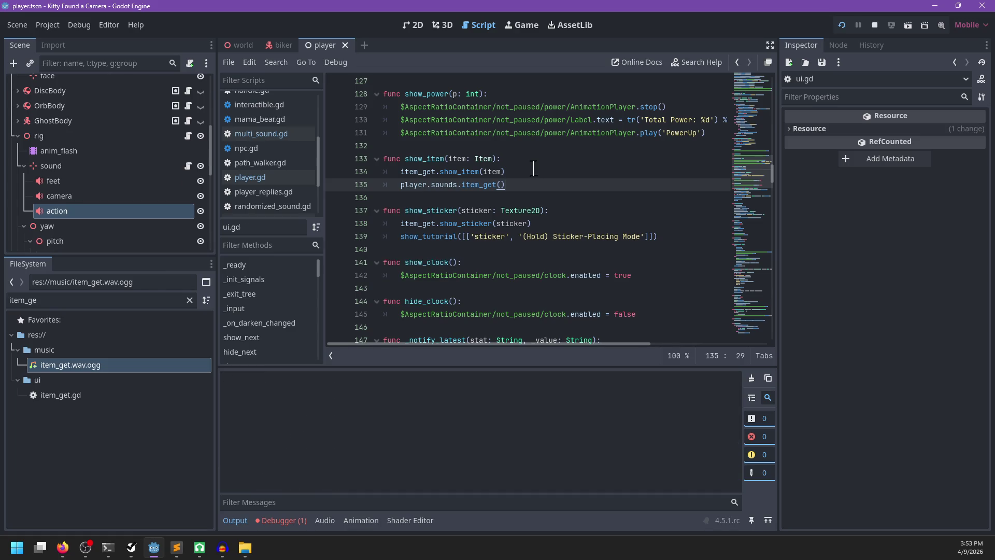
{"action": "key", "text": "F5"}
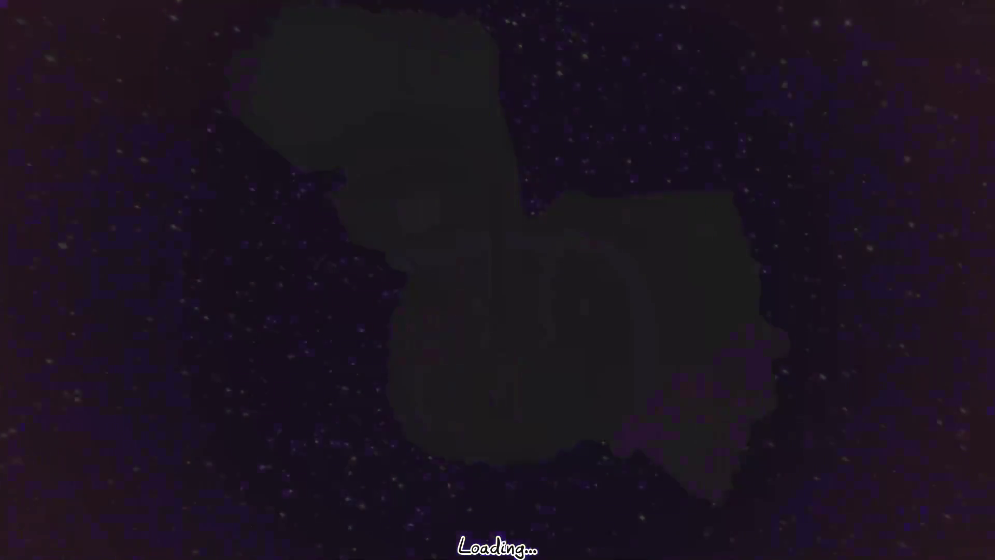
Pick up the Old Camera and talk to the old man, choosing the bird reply.
{"action": "key", "text": "w"}
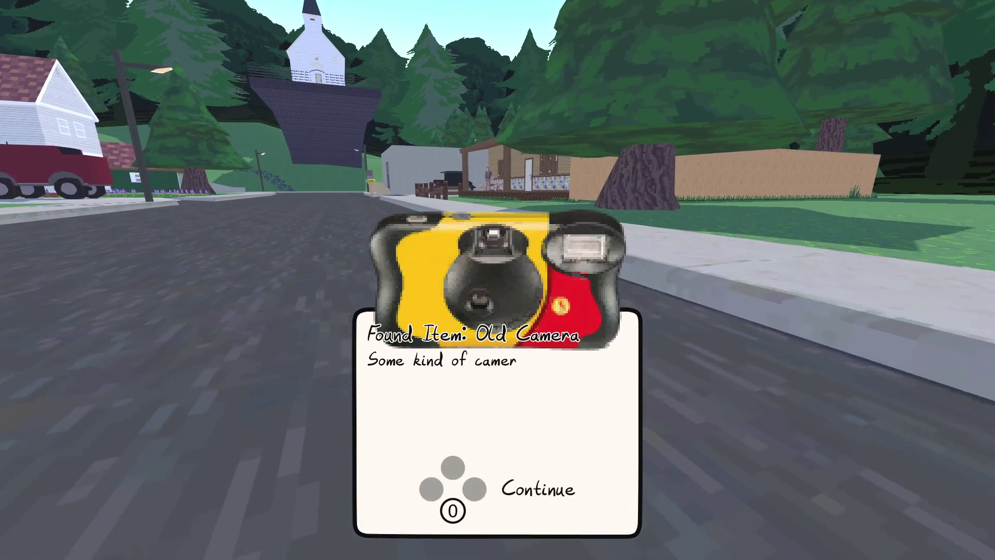
{"action": "key", "text": "Return"}
{"action": "key", "text": "w"}
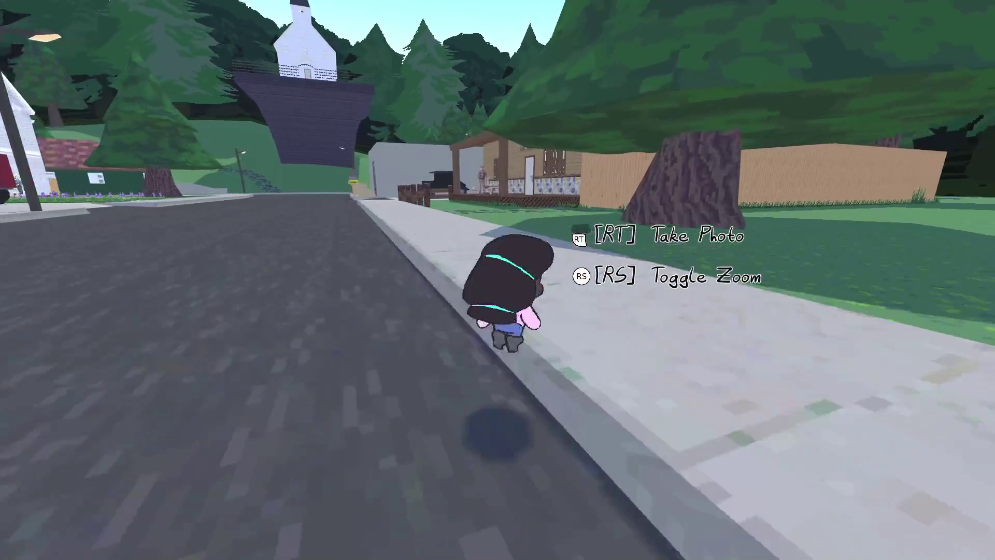
{"action": "key", "text": "w"}
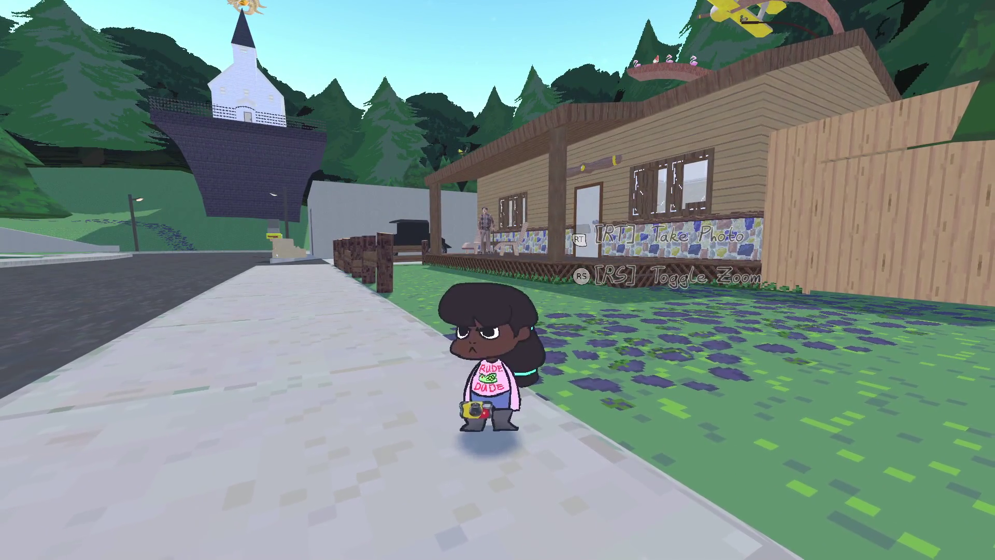
{"action": "key", "text": "w"}
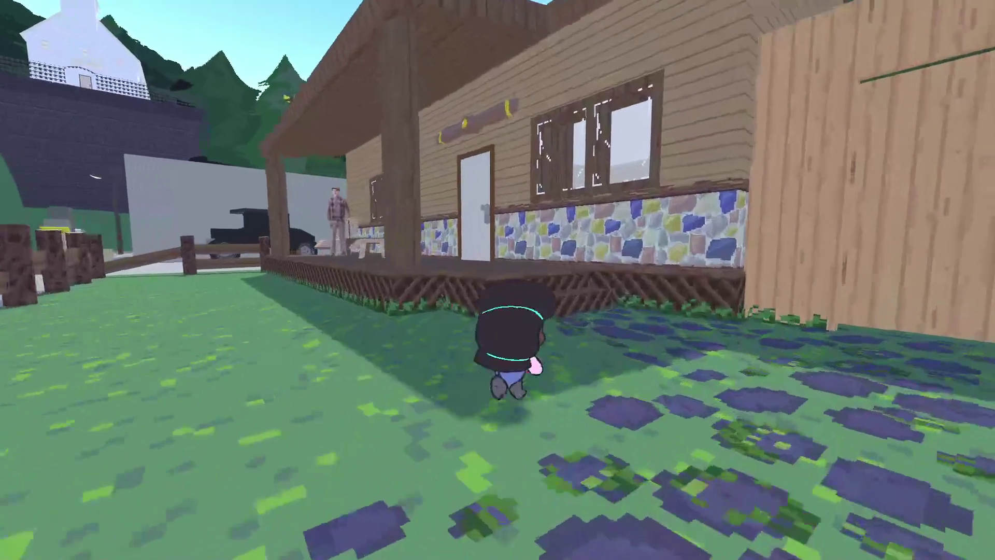
{"action": "key", "text": "w"}
{"action": "key", "text": "e"}
{"action": "key", "text": "e"}
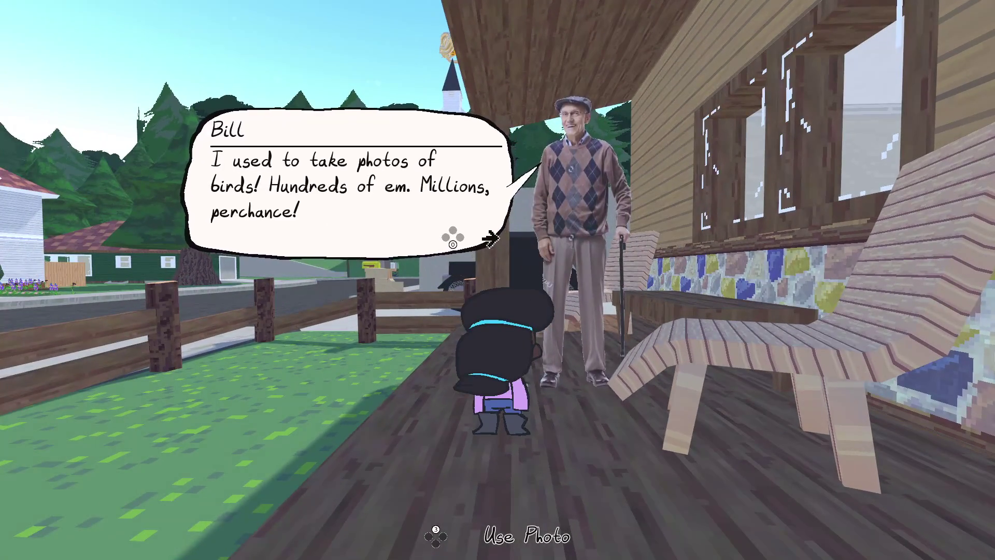
{"action": "key", "text": "e"}
{"action": "key", "text": "d"}
{"action": "key", "text": "e"}
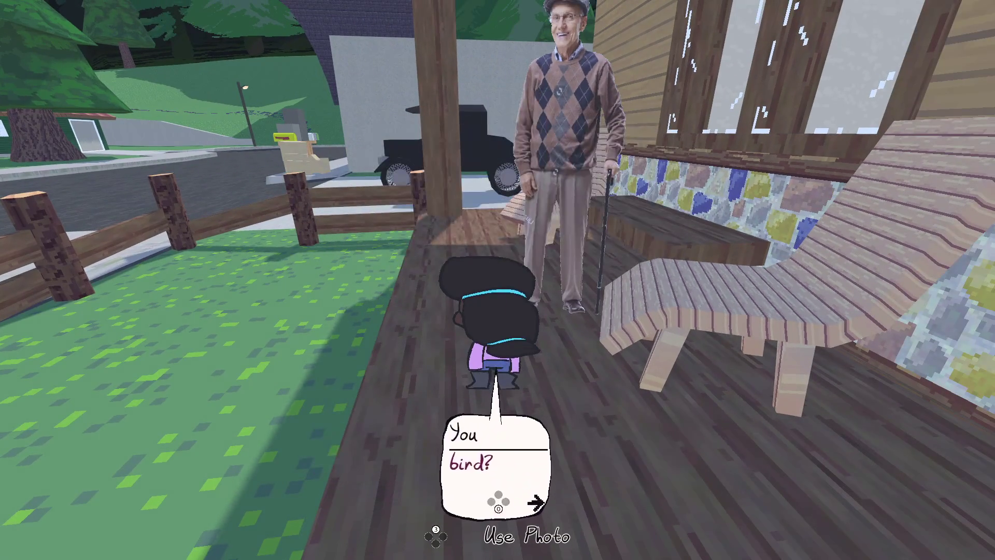
{"action": "key", "text": "e"}
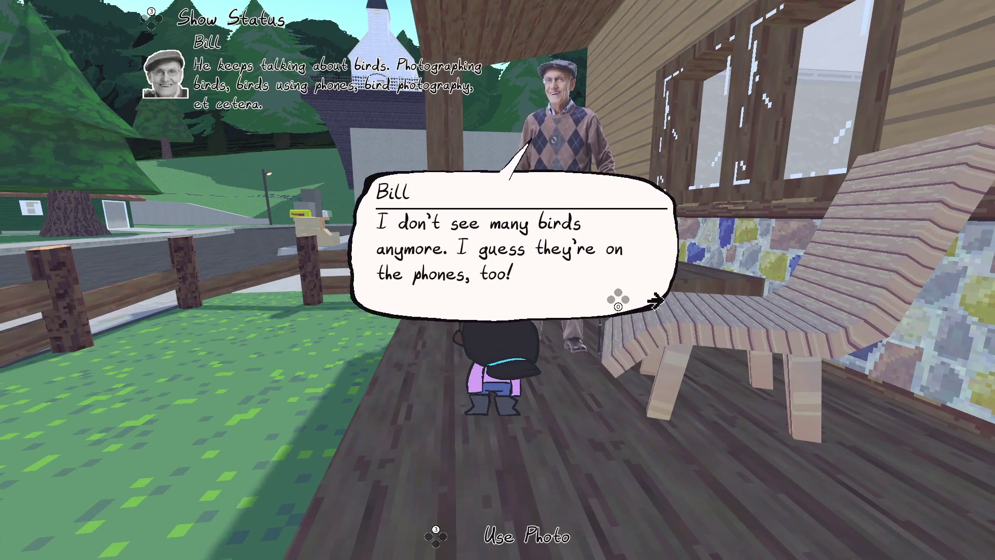
{"action": "key", "text": "e"}
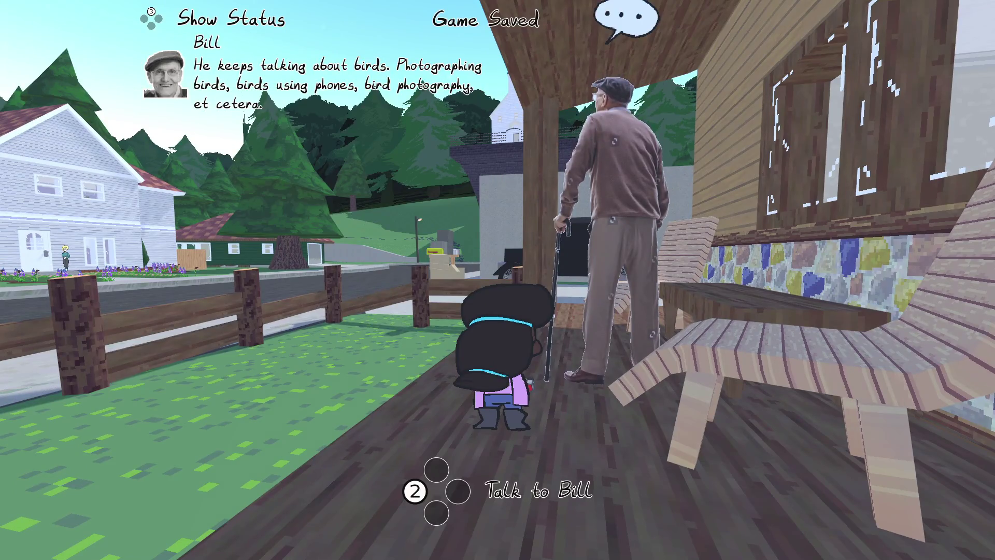
Photograph the goldfinch with the old man, then pause the game and return to Godot.
{"action": "key", "text": "s"}
{"action": "key", "text": "w"}
{"action": "key", "text": "c"}
{"action": "key", "text": "s"}
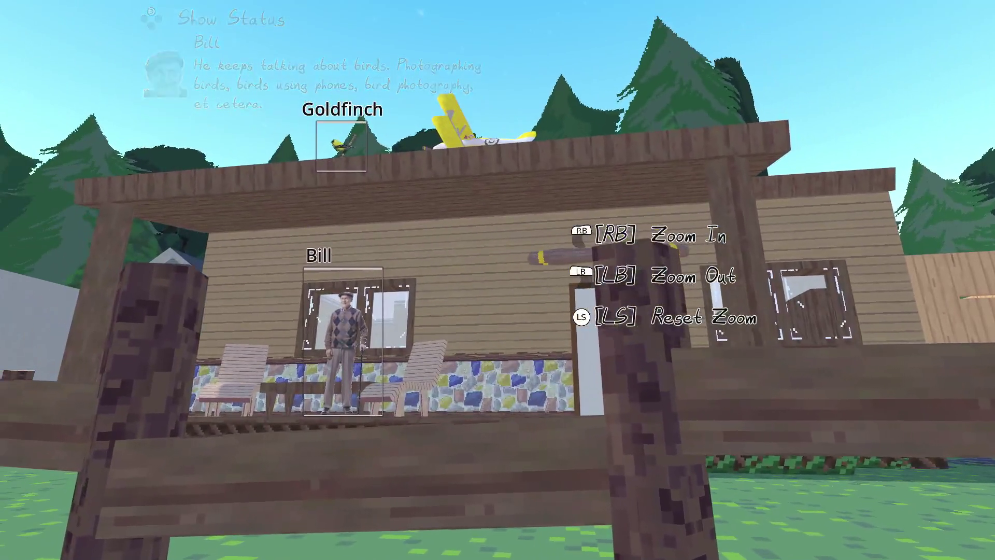
{"action": "left_click", "coordinate": [497, 280]}
{"action": "key", "text": "c"}
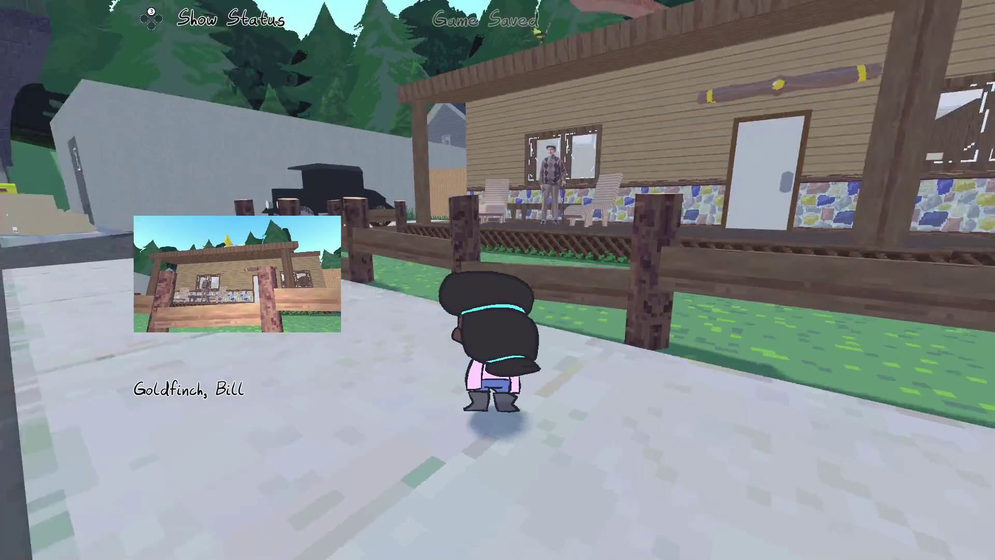
{"action": "key", "text": "w"}
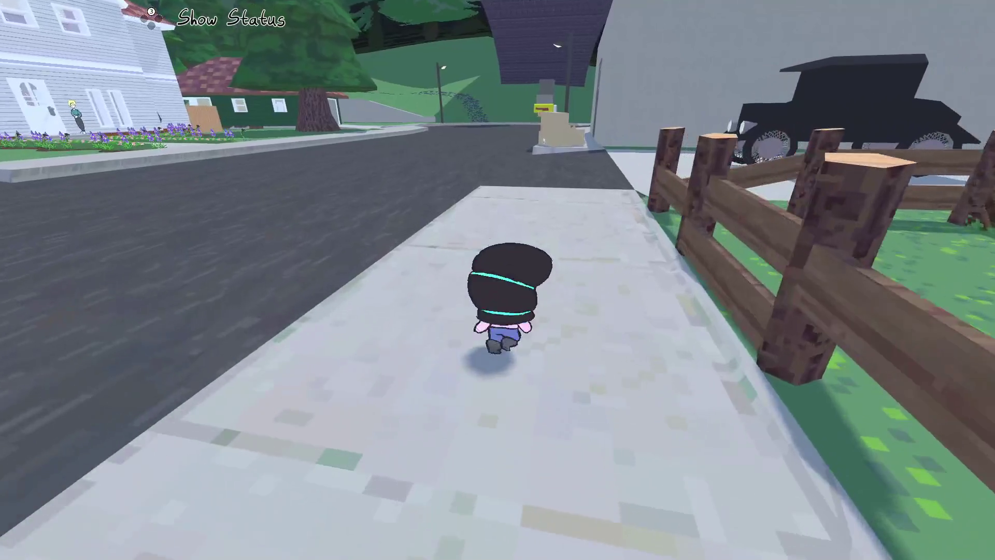
{"action": "key", "text": "a"}
{"action": "key", "text": "w"}
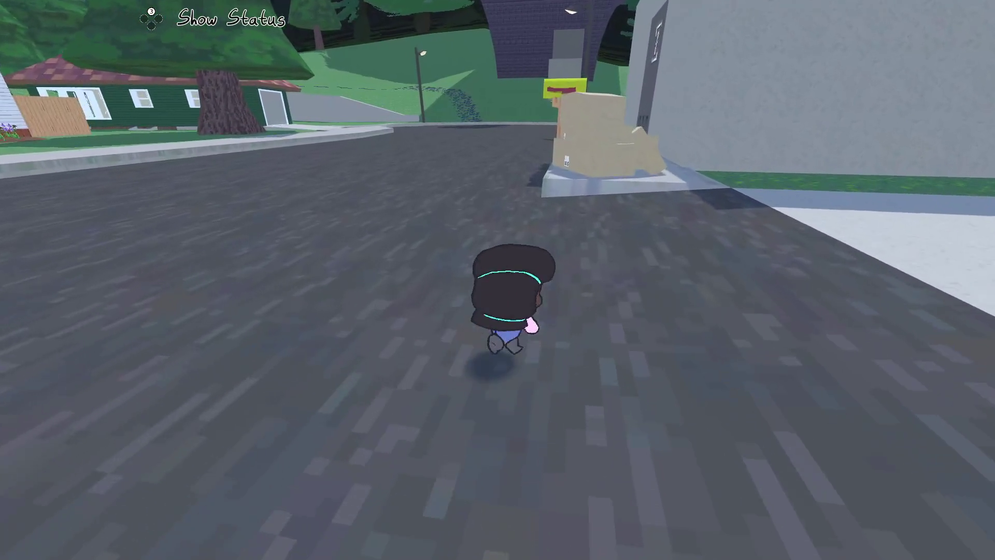
{"action": "key", "text": "Escape"}
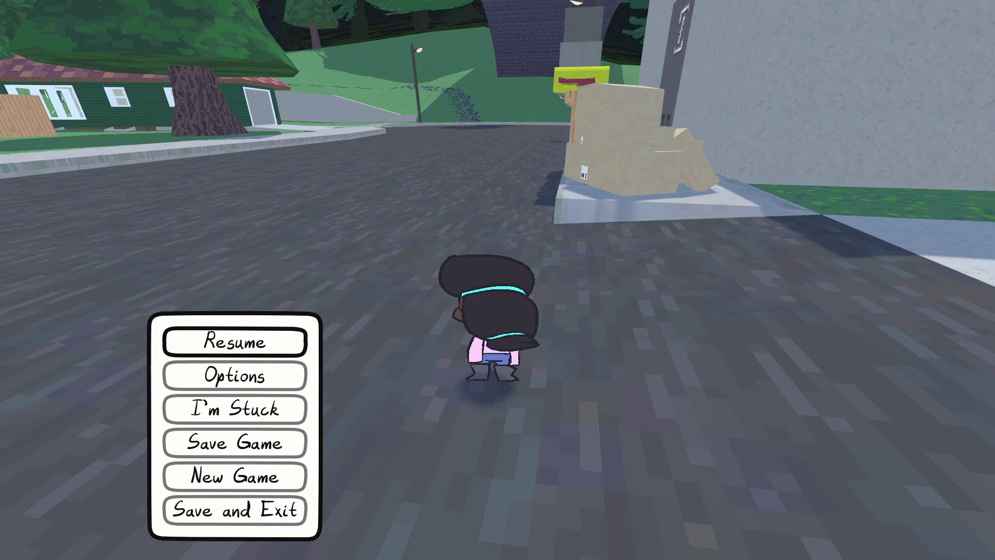
{"action": "key", "text": "alt+Tab"}
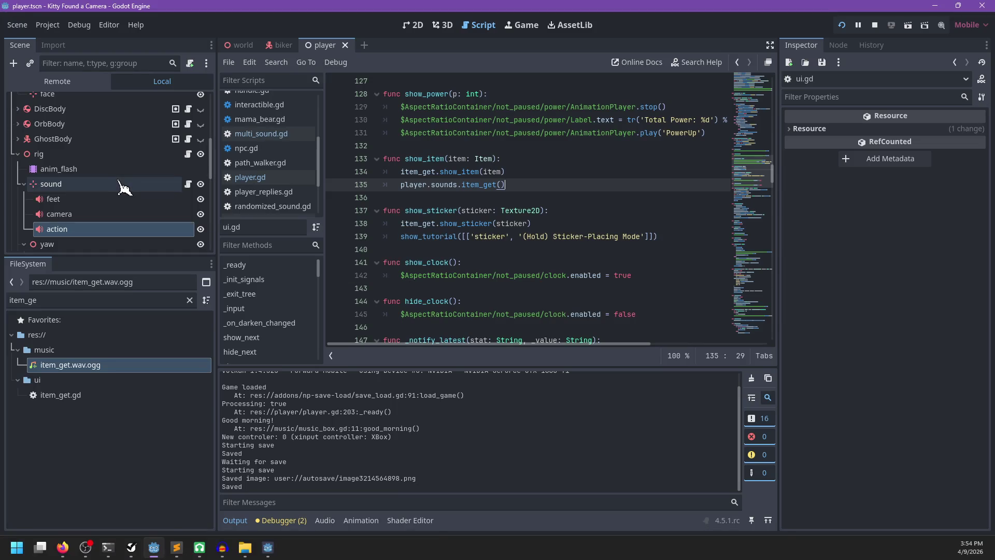
Set the MusicBox node's Volume dB from -5.0 to -10.0 and save the world scene.
{"action": "scroll", "coordinate": [129, 171], "scroll_direction": "up", "scroll_amount": 5}
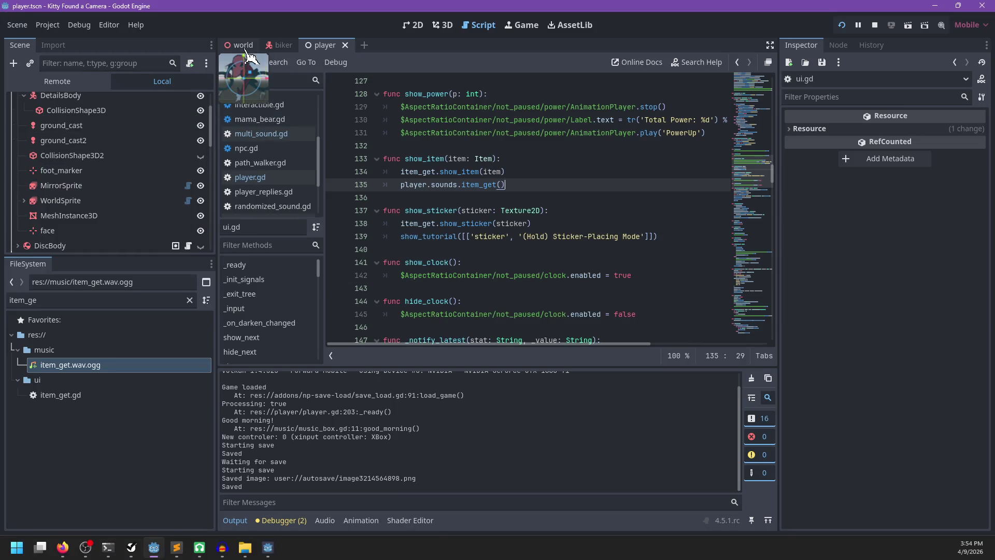
{"action": "left_click", "coordinate": [105, 62]}
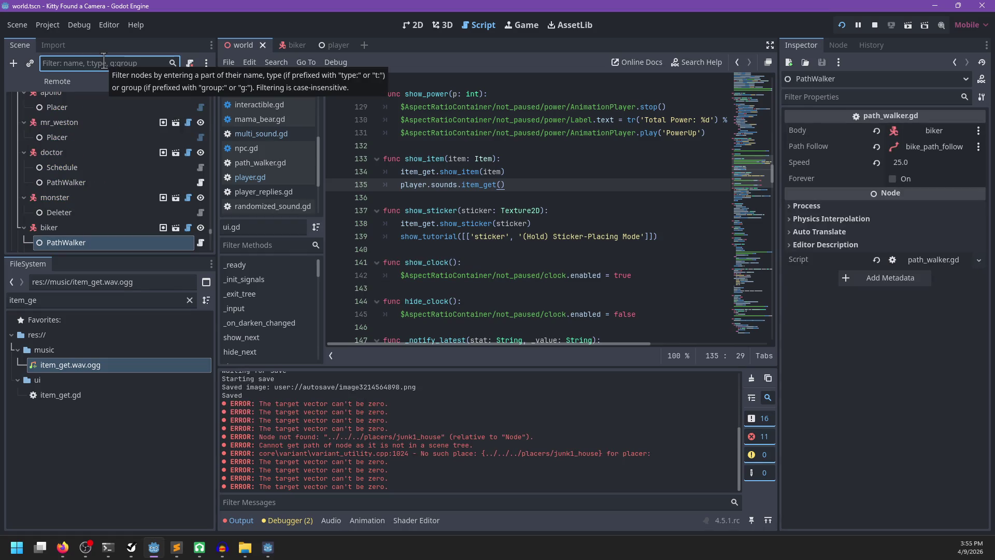
{"action": "type", "text": "music"}
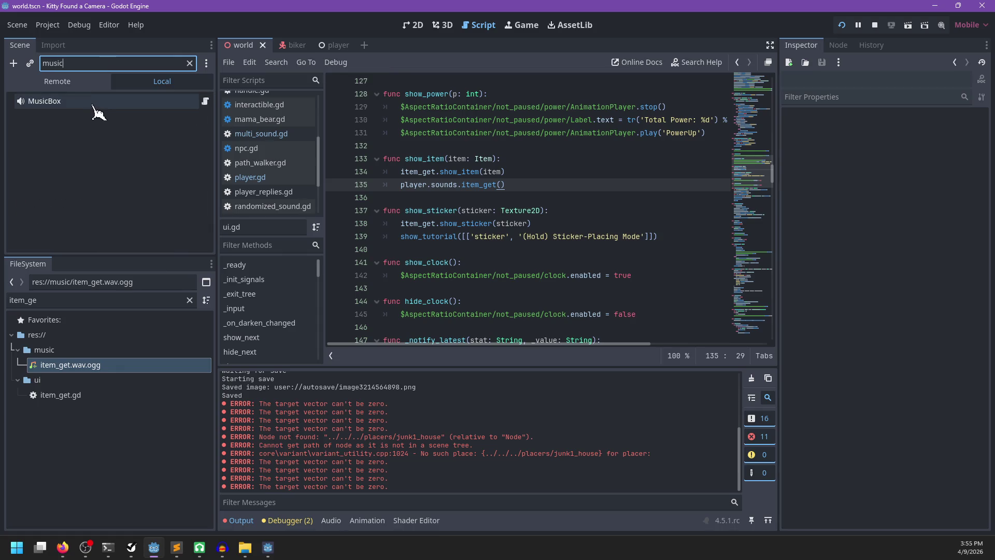
{"action": "left_click", "coordinate": [96, 105]}
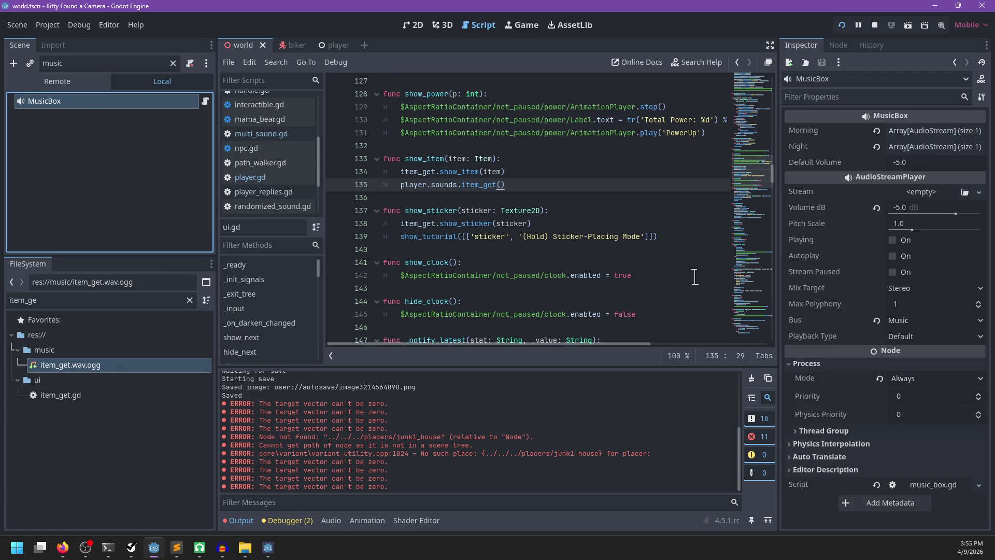
{"action": "mouse_move", "coordinate": [840, 222]}
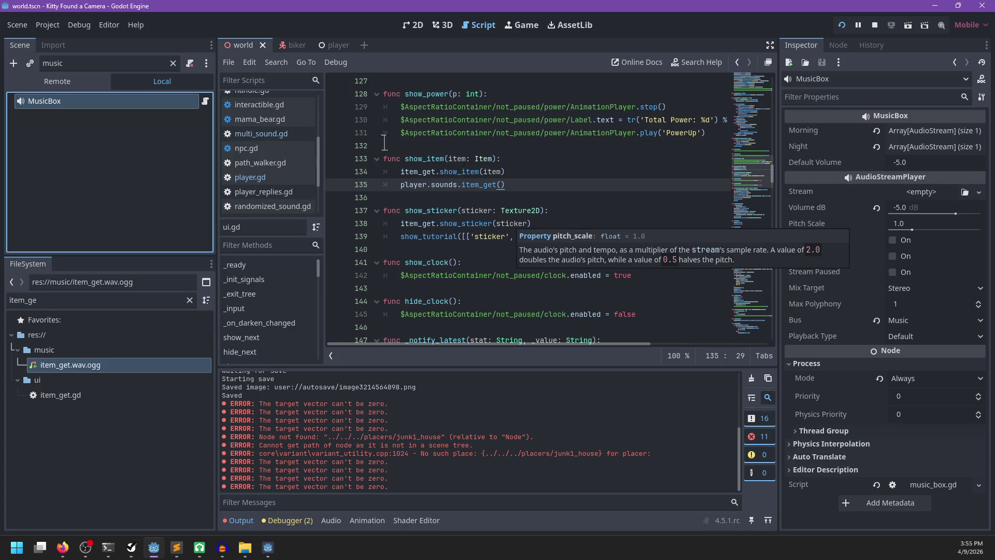
{"action": "left_click", "coordinate": [173, 63]}
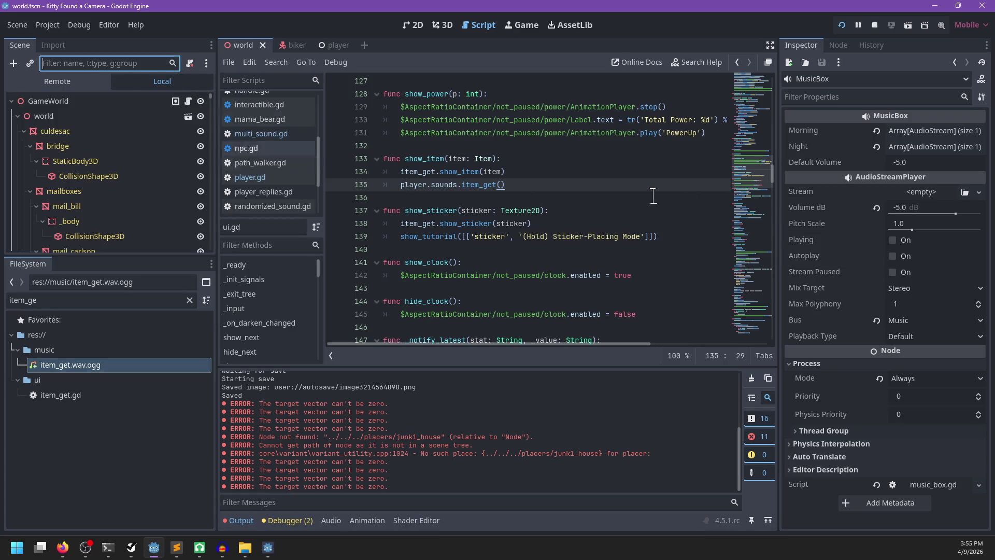
{"action": "left_click", "coordinate": [907, 207]}
{"action": "type", "text": "-"}
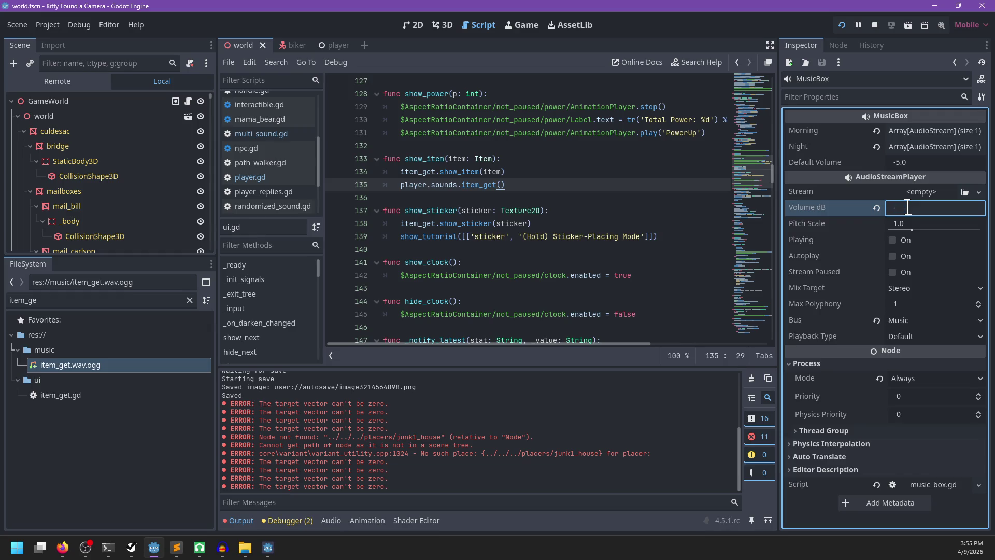
{"action": "key", "text": "Return"}
{"action": "key", "text": "ctrl+s"}
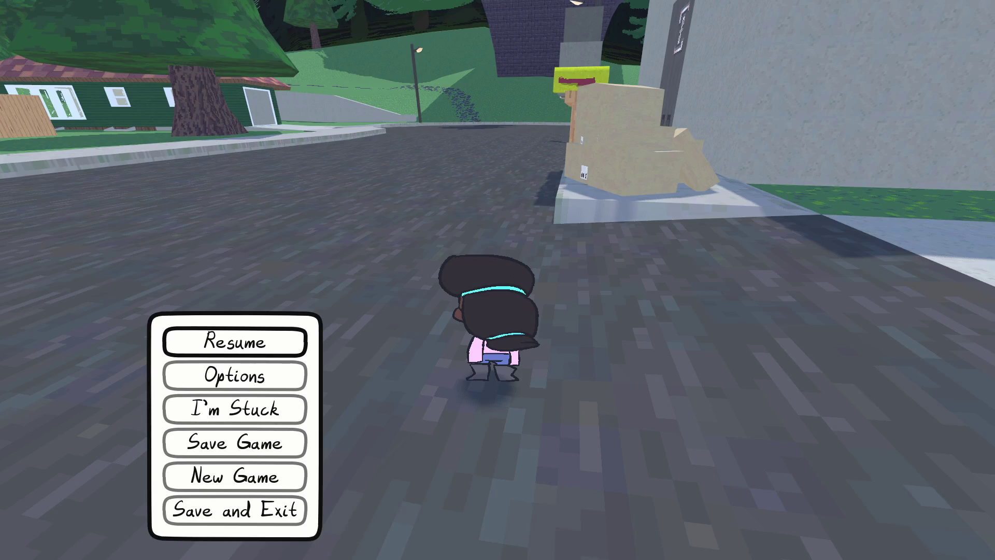
Unpause the game and run to the cabin porch and lawn to hear the quieter music.
{"action": "key", "text": "Escape"}
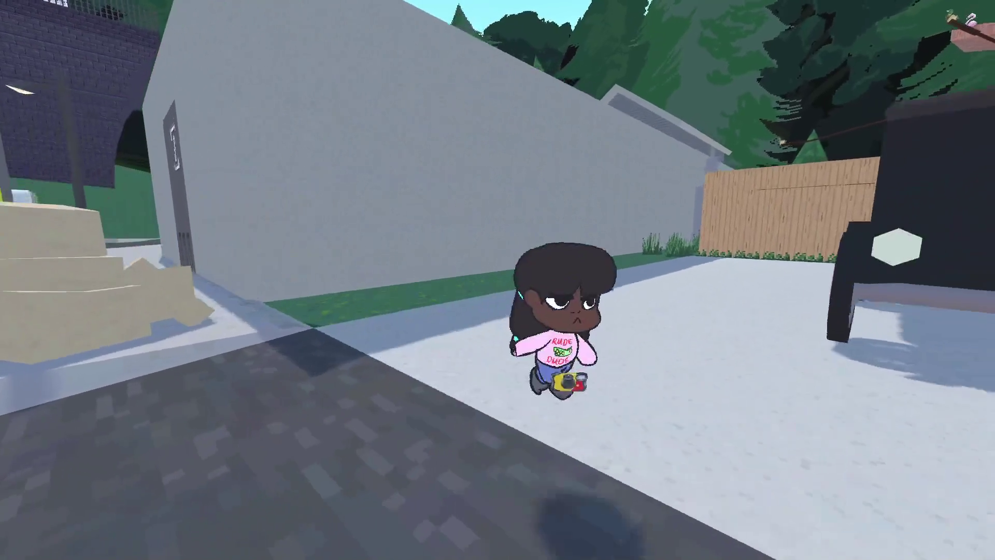
{"action": "key", "text": "w"}
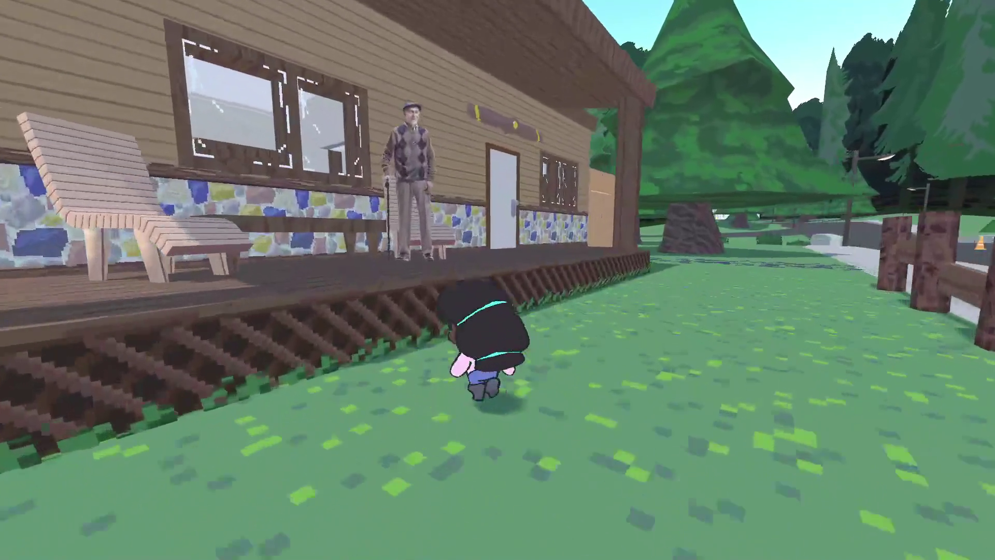
{"action": "key", "text": "d"}
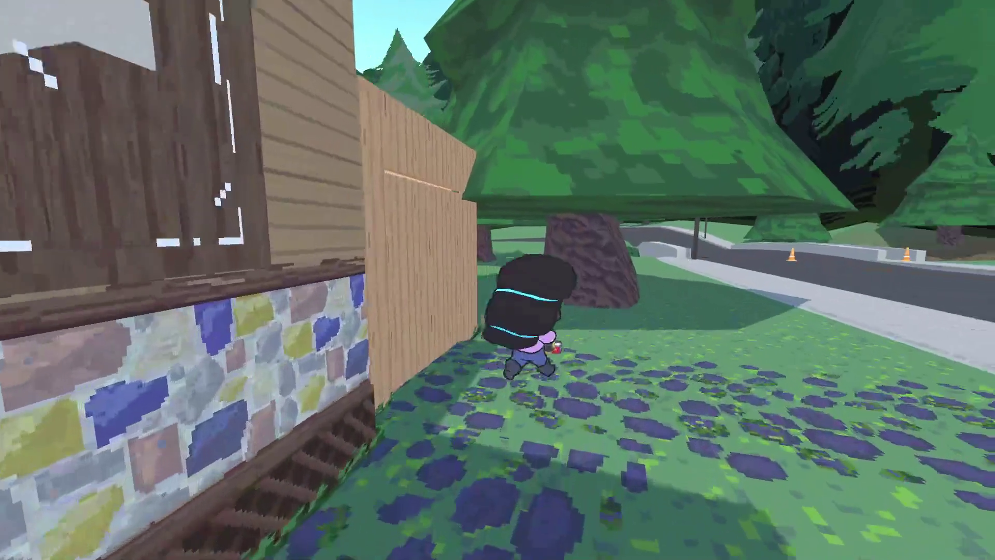
{"action": "key", "text": "w"}
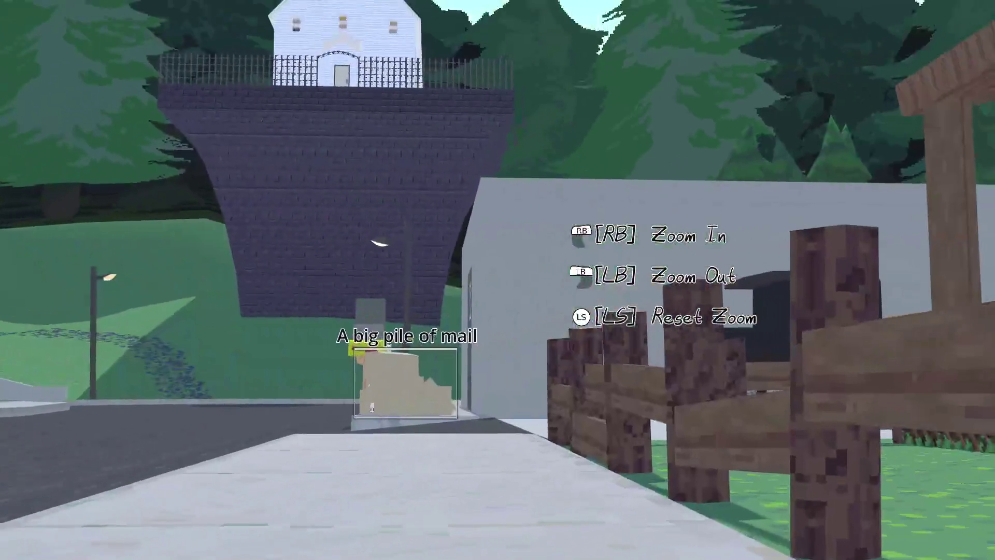
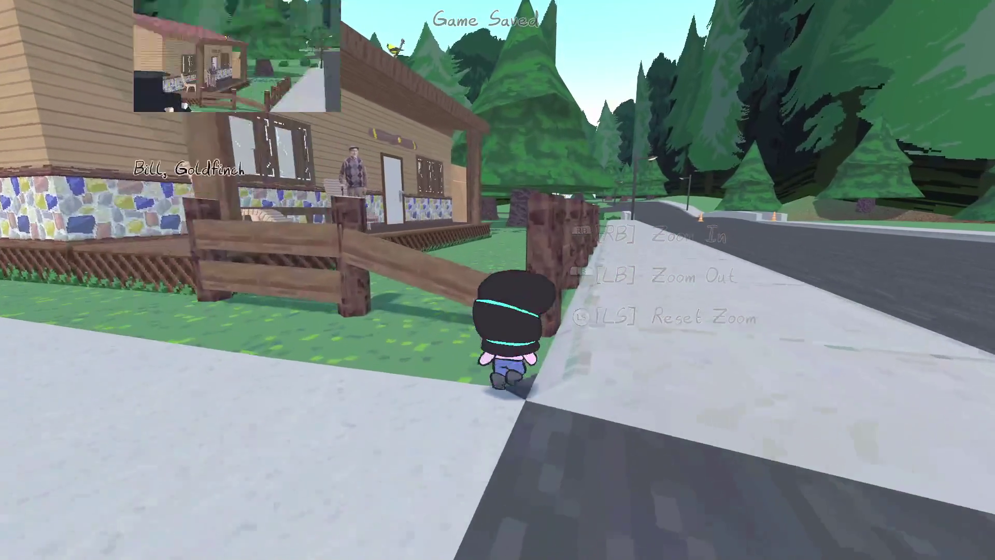
Walk to the porch and talk through the old man's house-photo challenge dialogue.
{"action": "key", "text": "w"}
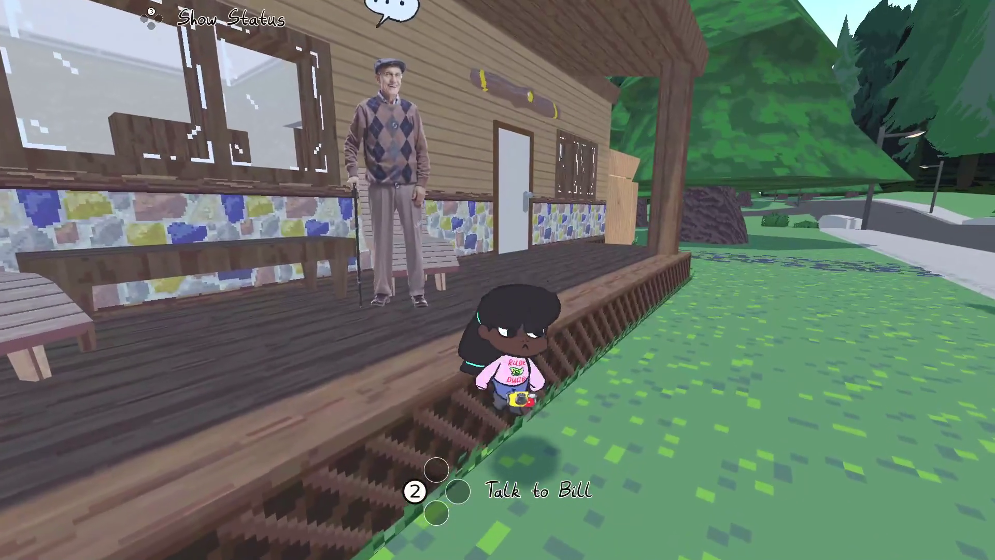
{"action": "key", "text": "e"}
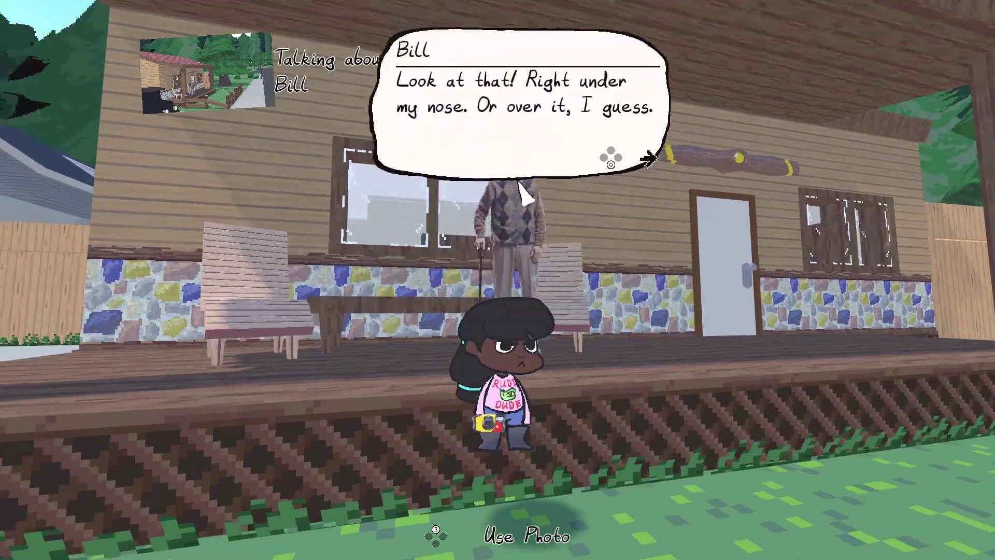
{"action": "key", "text": "e"}
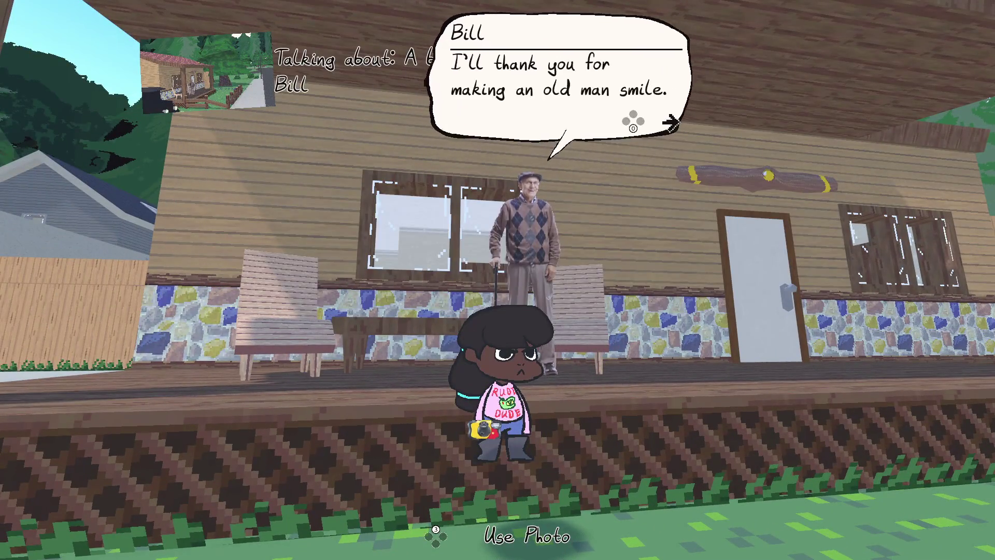
{"action": "key", "text": "e"}
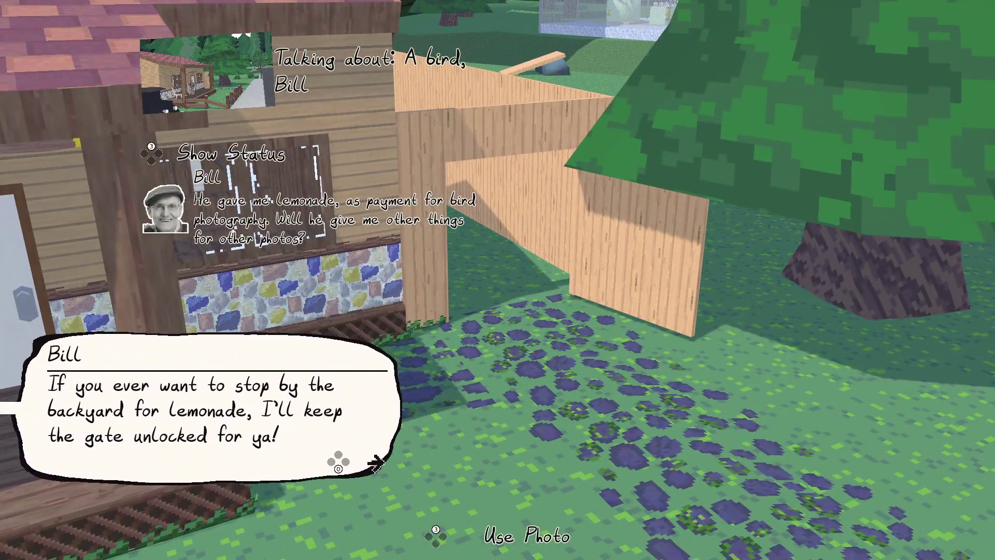
{"action": "key", "text": "e"}
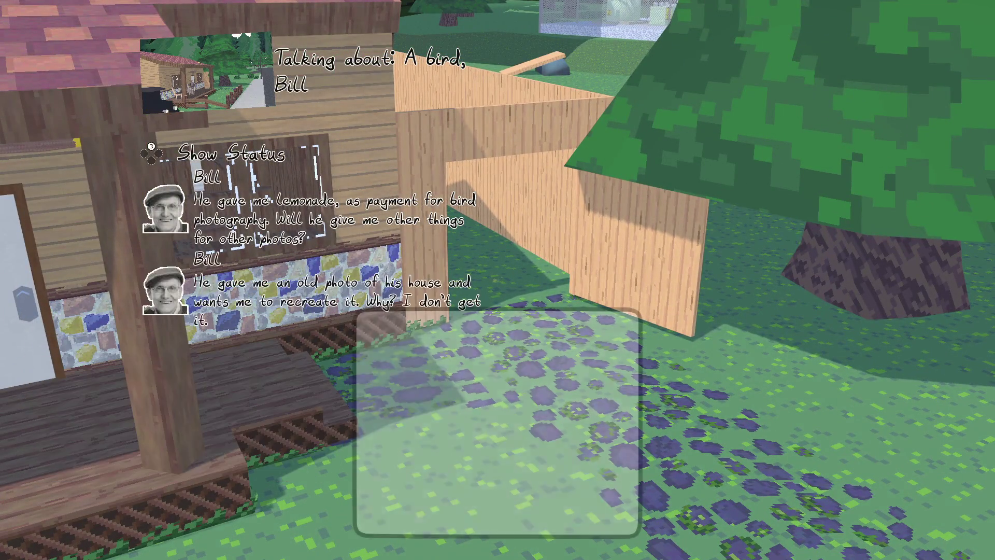
{"action": "key", "text": "e"}
{"action": "key", "text": "e"}
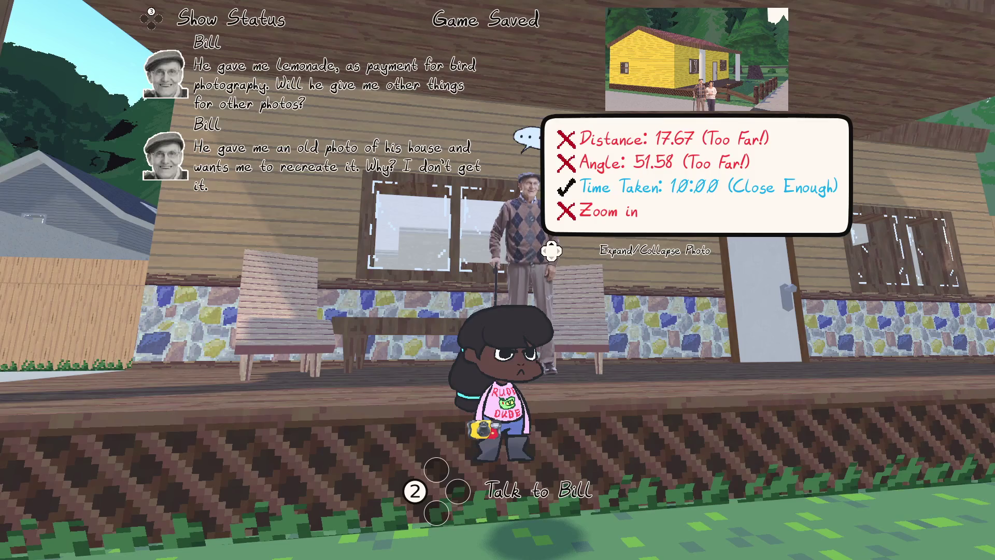
Walk across the road, climb the box pile, pause the game and return to the editor.
{"action": "key", "text": "w"}
{"action": "key", "text": "w"}
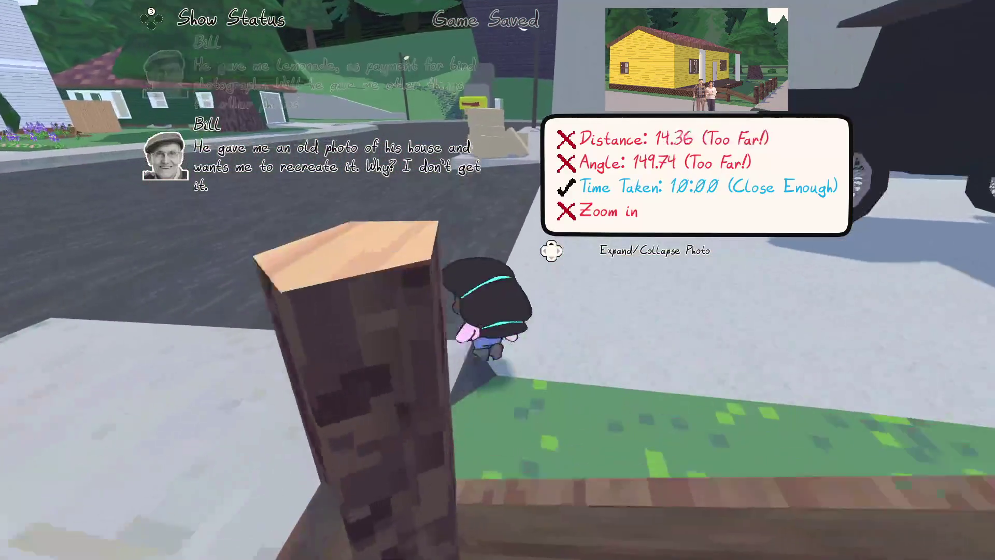
{"action": "key", "text": "w"}
{"action": "key", "text": "space"}
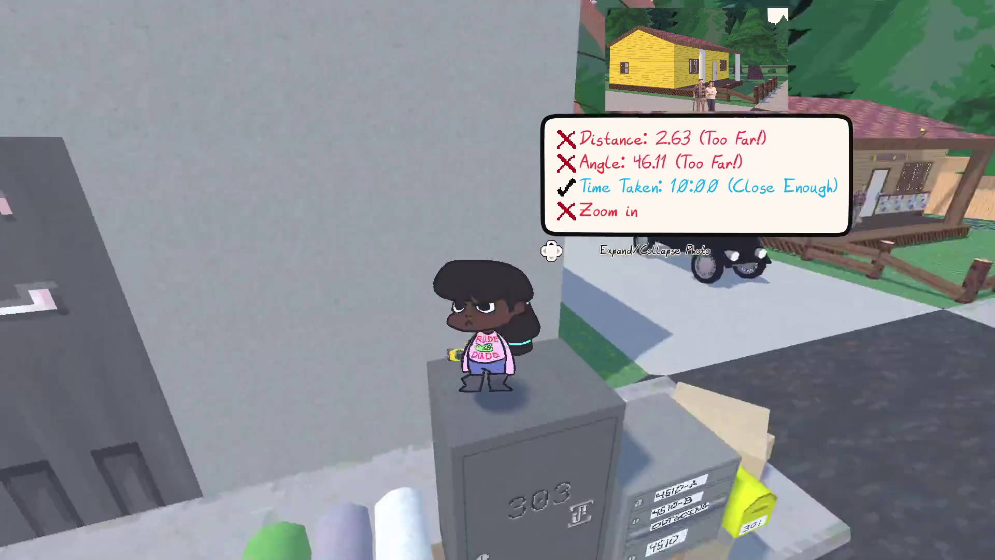
{"action": "key", "text": "Escape"}
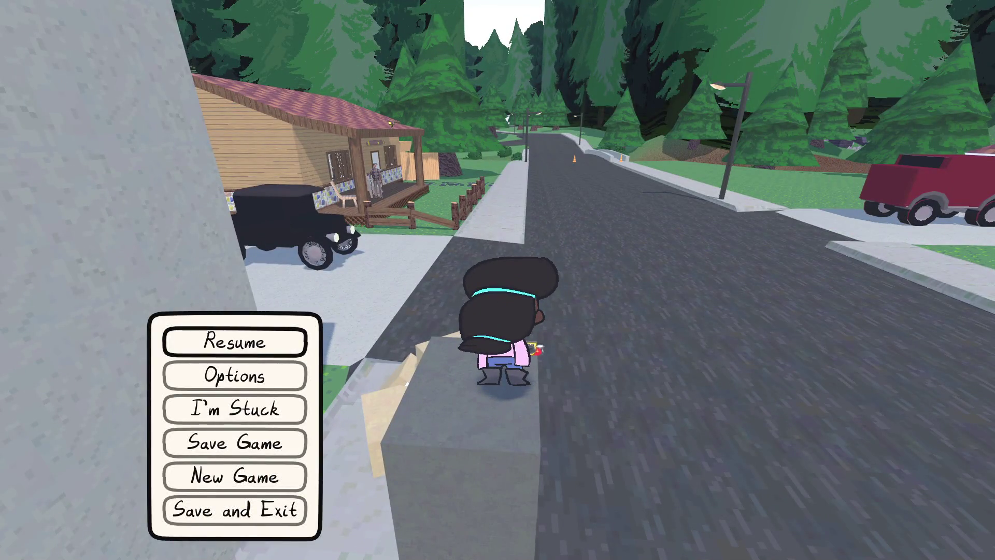
{"action": "key", "text": "alt+Tab"}
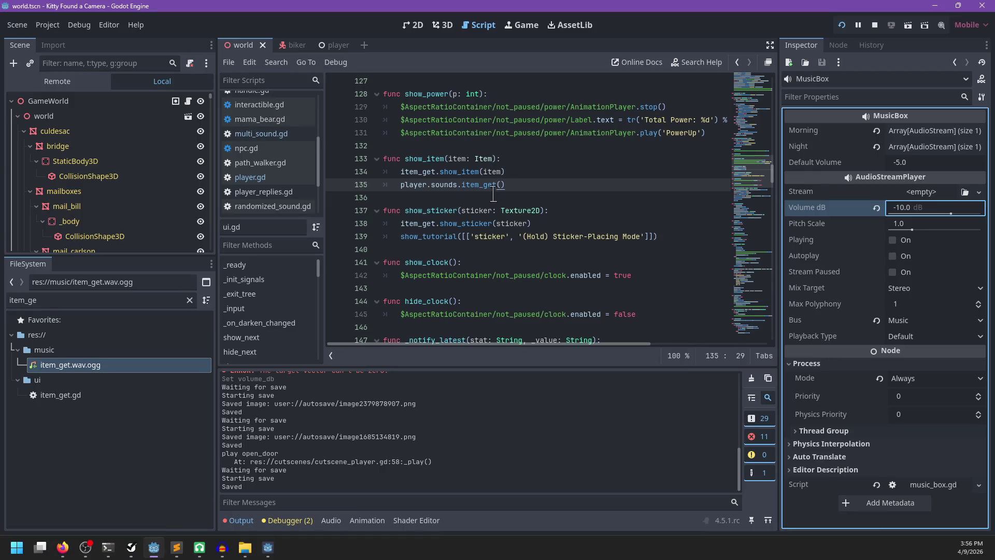
Search ui.gd for 'item_get.' to locate the sound call.
{"action": "left_click_drag", "start_coordinate": [542, 182], "coordinate": [546, 170]}
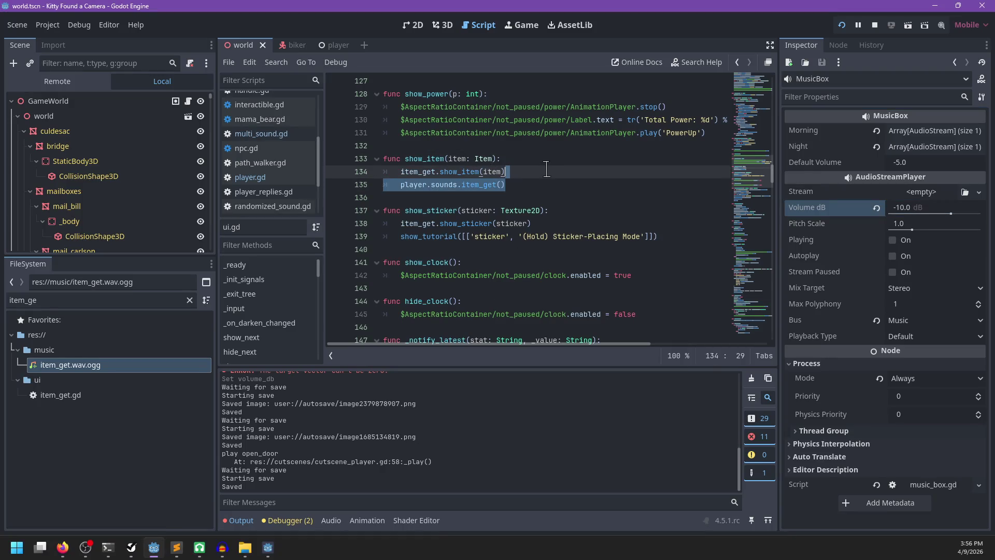
{"action": "left_click", "coordinate": [522, 170]}
{"action": "key", "text": "ctrl+f"}
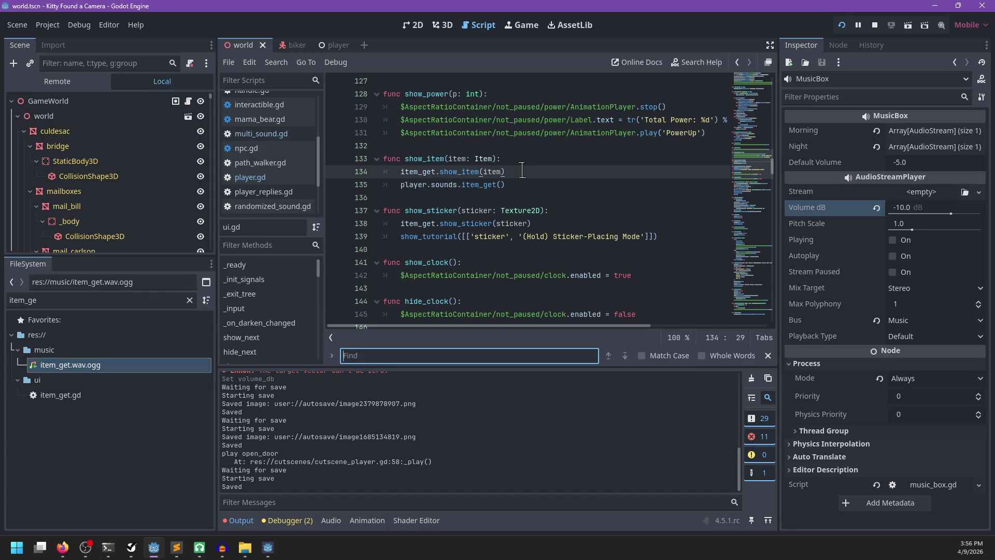
{"action": "type", "text": "item_get."}
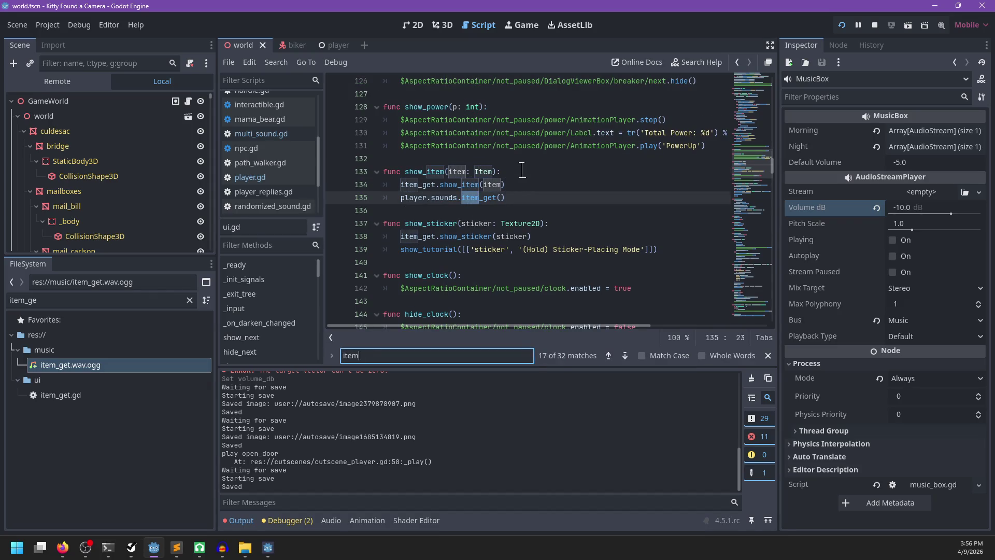
{"action": "key", "text": "ctrl+a"}
{"action": "key", "text": "BackSpace"}
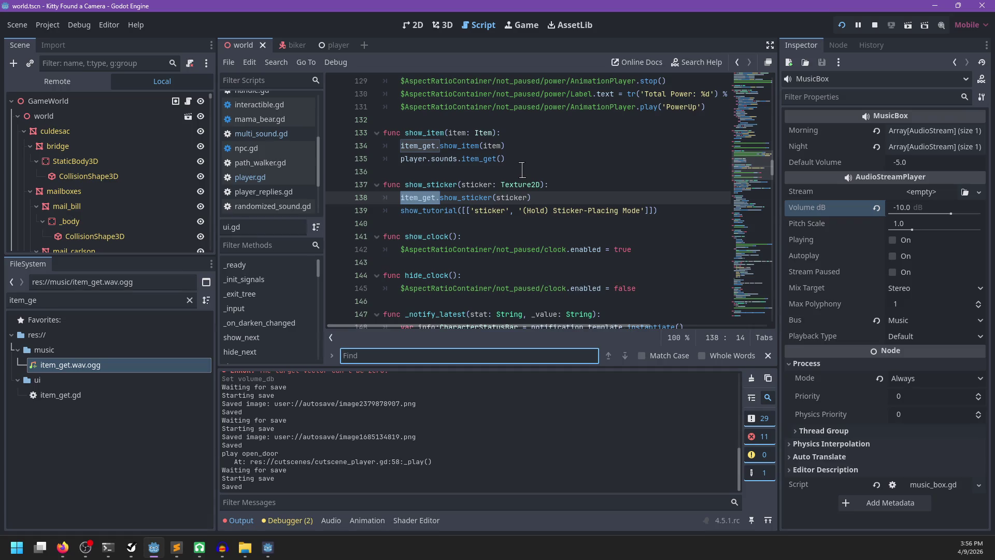
{"action": "key", "text": "Escape"}
Delete the player.sounds.item_get() line and jump to show_sticker in item_get.gd.
{"action": "double_click", "coordinate": [421, 199]}
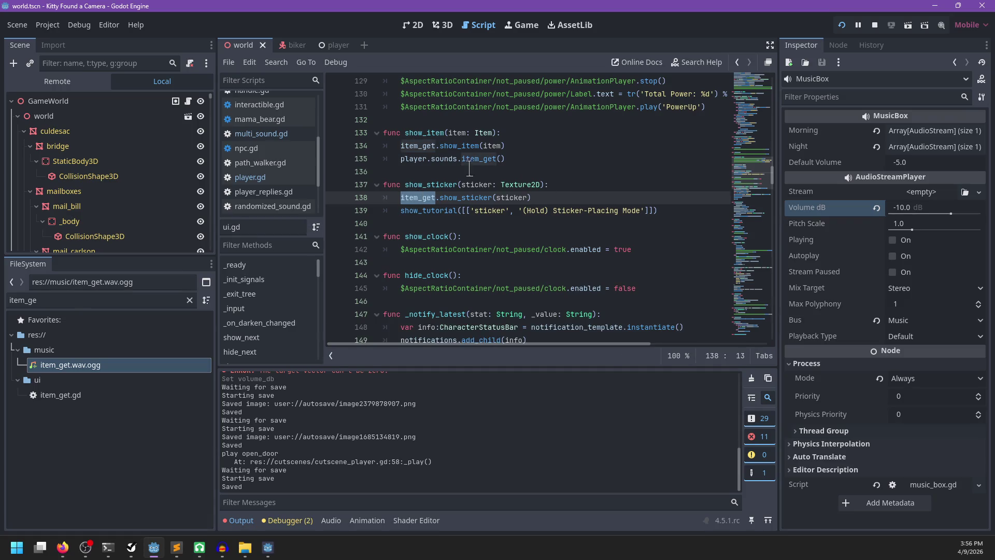
{"action": "left_click", "coordinate": [430, 136]}
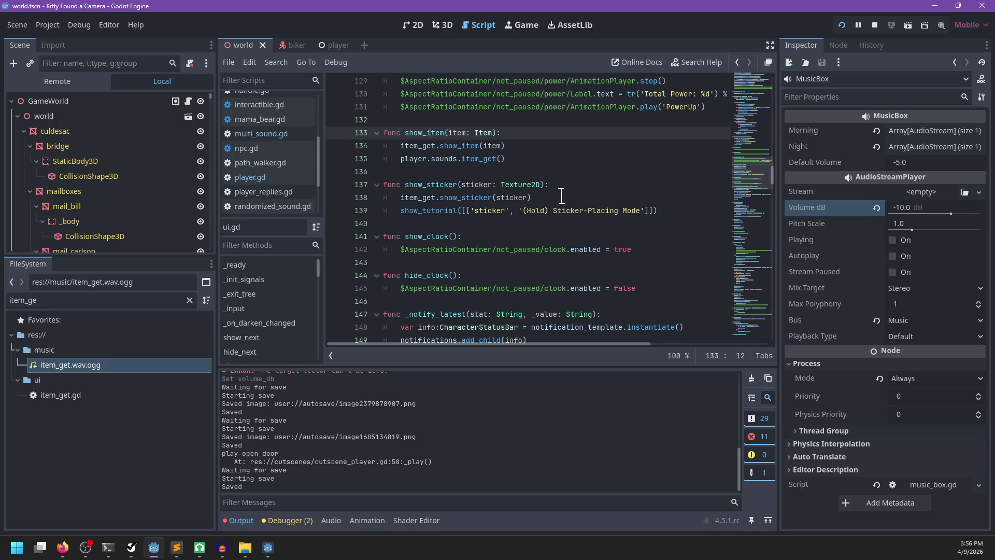
{"action": "double_click", "coordinate": [405, 199]}
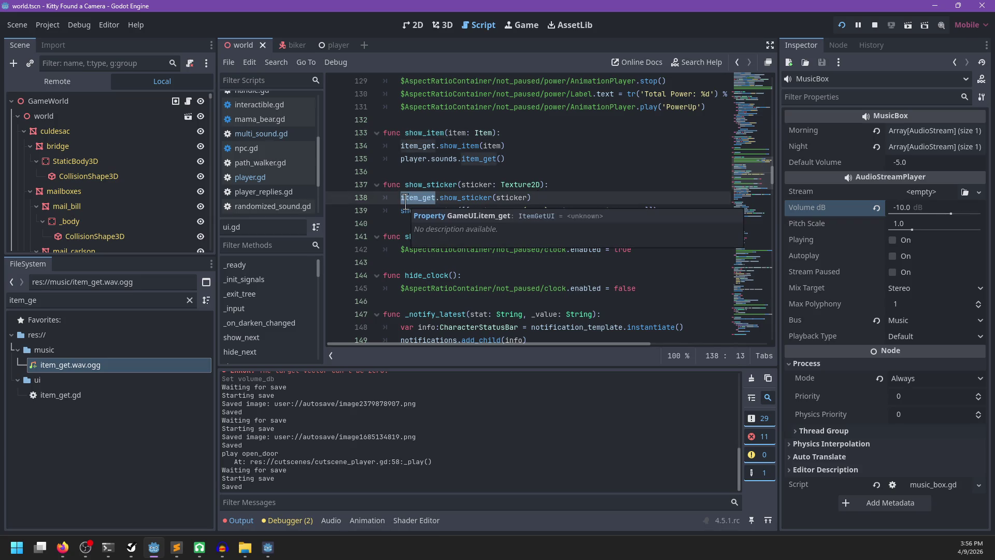
{"action": "left_click_drag", "start_coordinate": [505, 159], "coordinate": [533, 140]}
{"action": "key", "text": "ctrl+c"}
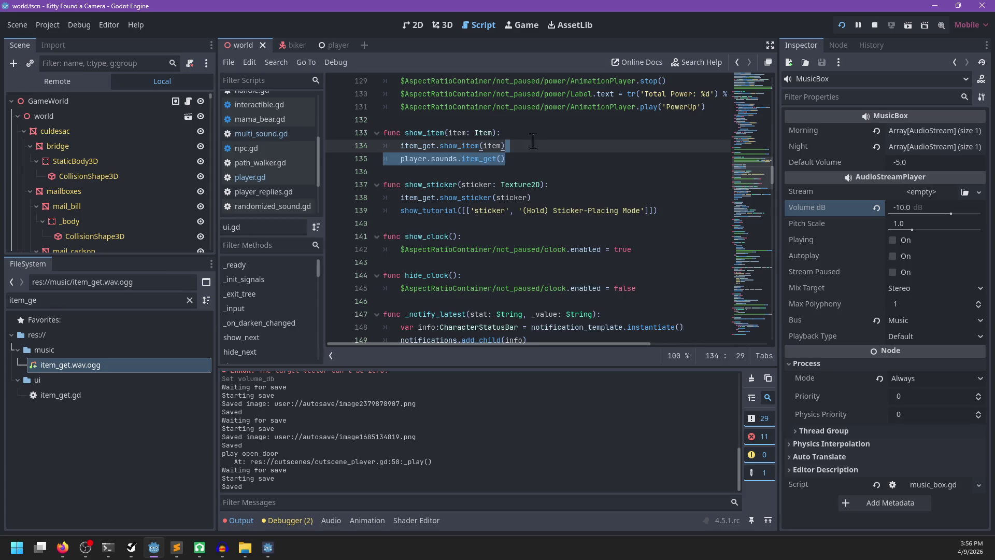
{"action": "key", "text": "BackSpace"}
{"action": "left_click", "coordinate": [456, 185], "text": "ctrl"}
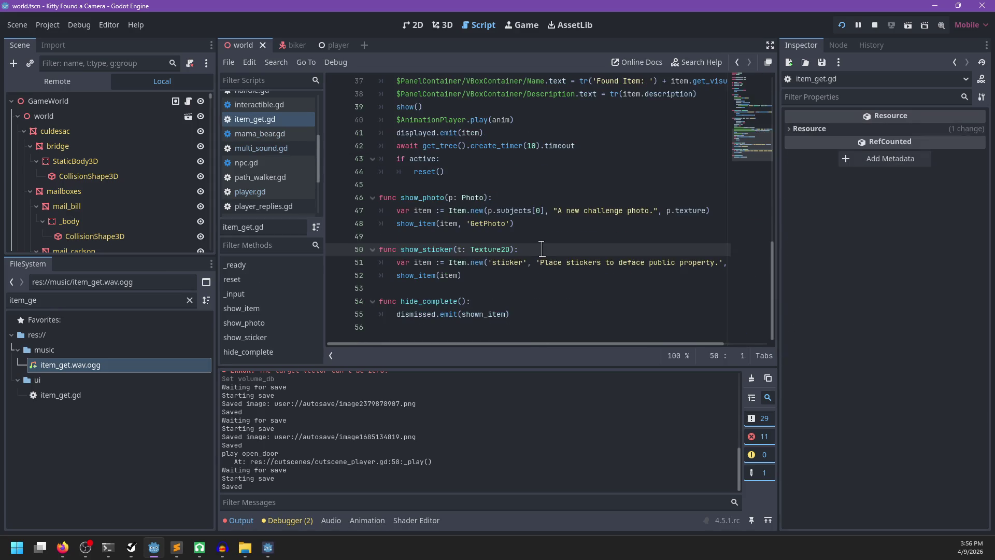
Scroll through the script and open player.gd near line 341.
{"action": "scroll", "coordinate": [541, 249], "scroll_direction": "up", "scroll_amount": 10}
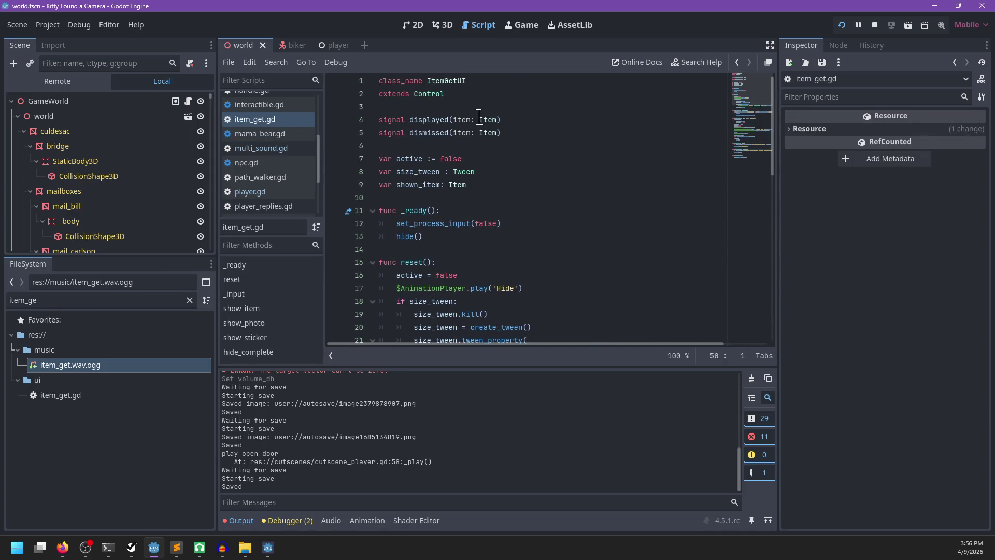
{"action": "scroll", "coordinate": [504, 201], "scroll_direction": "down", "scroll_amount": 5}
{"action": "scroll", "coordinate": [506, 198], "scroll_direction": "up", "scroll_amount": 5}
{"action": "scroll", "coordinate": [509, 165], "scroll_direction": "down", "scroll_amount": 12}
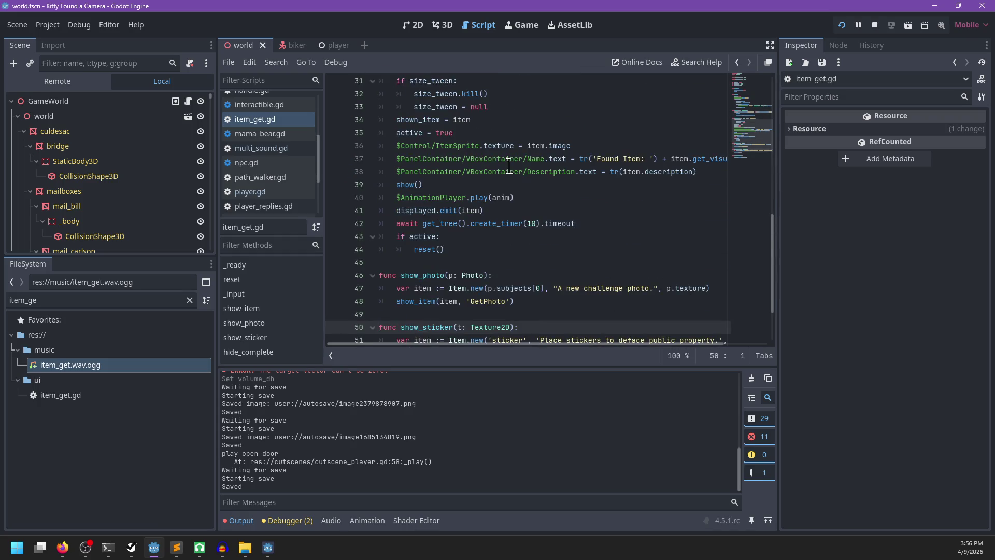
{"action": "scroll", "coordinate": [519, 225], "scroll_direction": "up", "scroll_amount": 12}
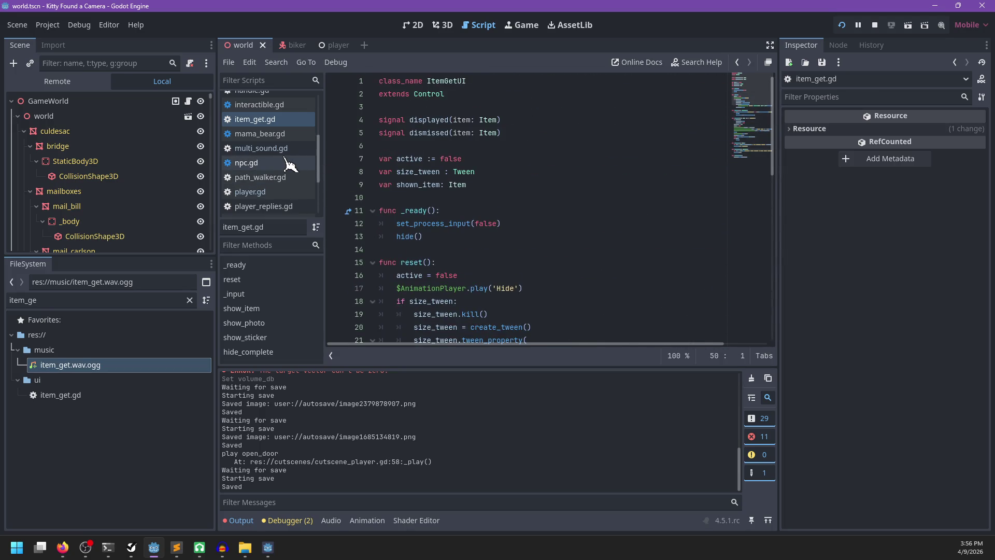
{"action": "left_click", "coordinate": [281, 193]}
{"action": "left_click", "coordinate": [514, 161]}
{"action": "scroll", "coordinate": [514, 161], "scroll_direction": "up", "scroll_amount": 2}
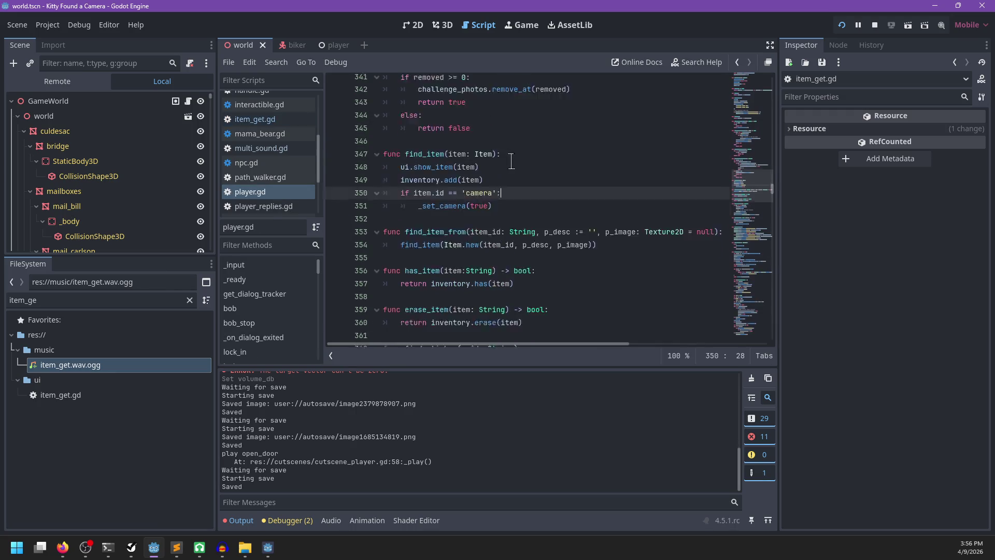
{"action": "left_click", "coordinate": [515, 161]}
Search player.gd for 'display'.
{"action": "key", "text": "ctrl+f"}
{"action": "type", "text": "display"}
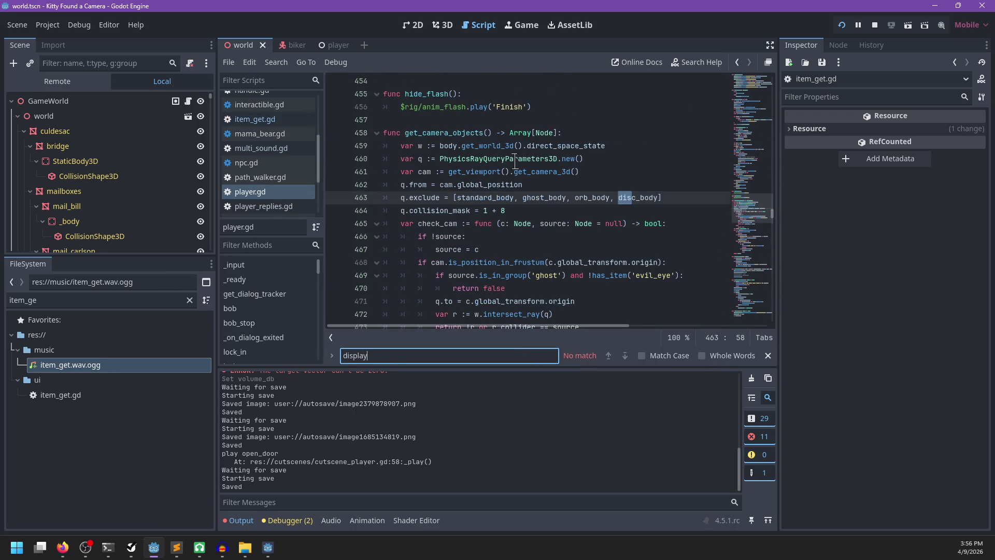
{"action": "key", "text": "Escape"}
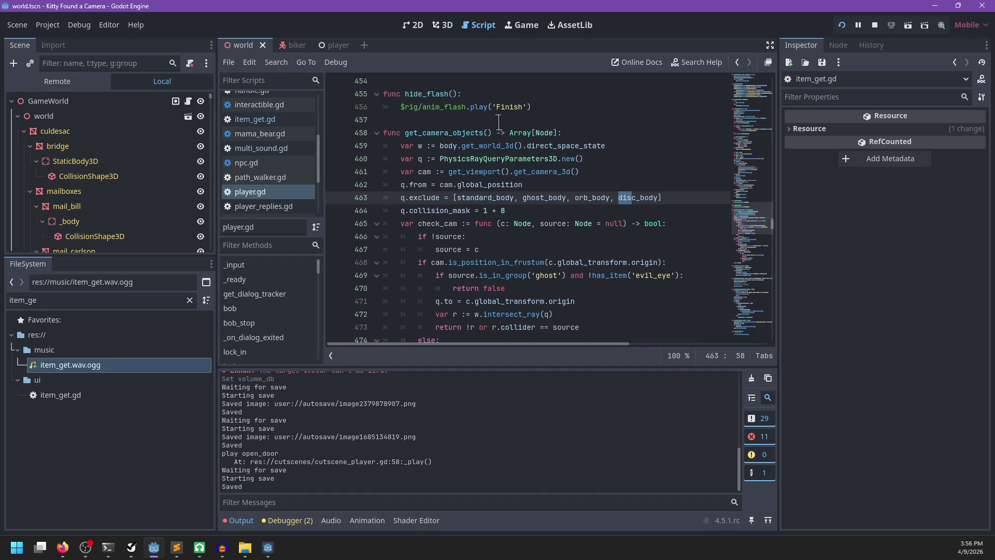
{"action": "scroll", "coordinate": [509, 184], "scroll_direction": "up", "scroll_amount": 7}
{"action": "scroll", "coordinate": [508, 184], "scroll_direction": "up", "scroll_amount": 15}
Stop the running game and navigate back to player.gd's find_item function.
{"action": "left_click", "coordinate": [875, 25]}
{"action": "mouse_move", "coordinate": [751, 204]}
{"action": "left_mouse_down"}
{"action": "mouse_move", "coordinate": [763, 88]}
{"action": "mouse_move", "coordinate": [757, 127]}
{"action": "left_mouse_up"}
{"action": "left_click", "coordinate": [612, 195]}
{"action": "key", "text": "alt+Left"}
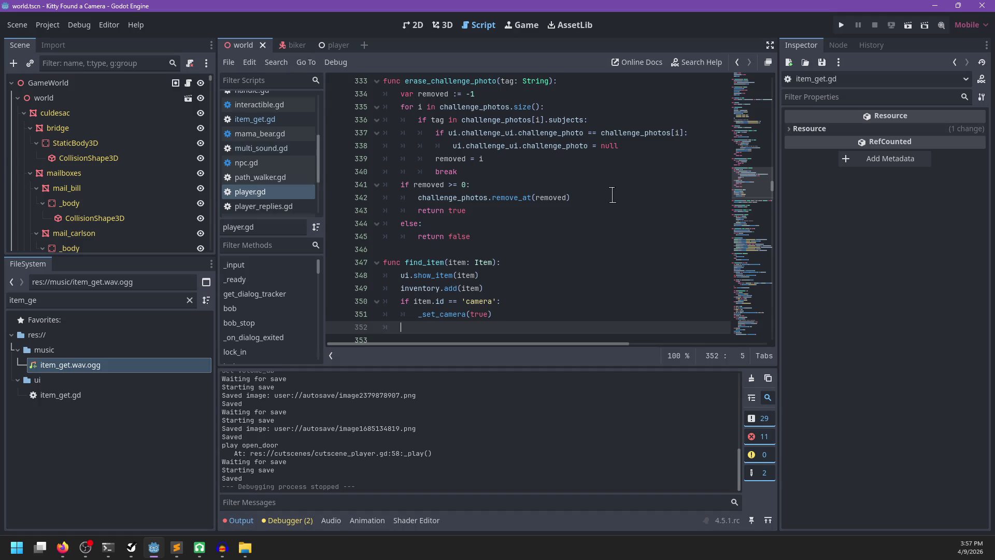
Add a player.sounds.item_get() line in find_item after the camera check.
{"action": "key", "text": "ctrl+z"}
{"action": "key", "text": "ctrl+shift+z"}
{"action": "key", "text": "ctrl+z"}
{"action": "key", "text": "ctrl+z"}
{"action": "key", "text": "Return"}
{"action": "type", "text": "player.sounds.item_get()"}
{"action": "key", "text": "ctrl+z"}
Restore the item_get sound call after line 134 in ui.gd's show_item and save.
{"action": "key", "text": "Up"}
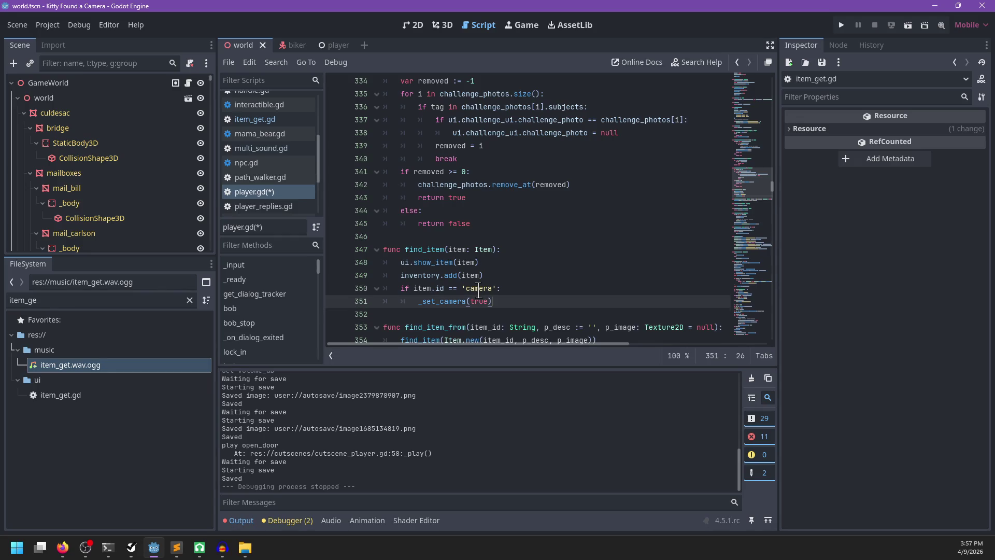
{"action": "left_click", "coordinate": [441, 262], "text": "ctrl"}
{"action": "left_click", "coordinate": [517, 222]}
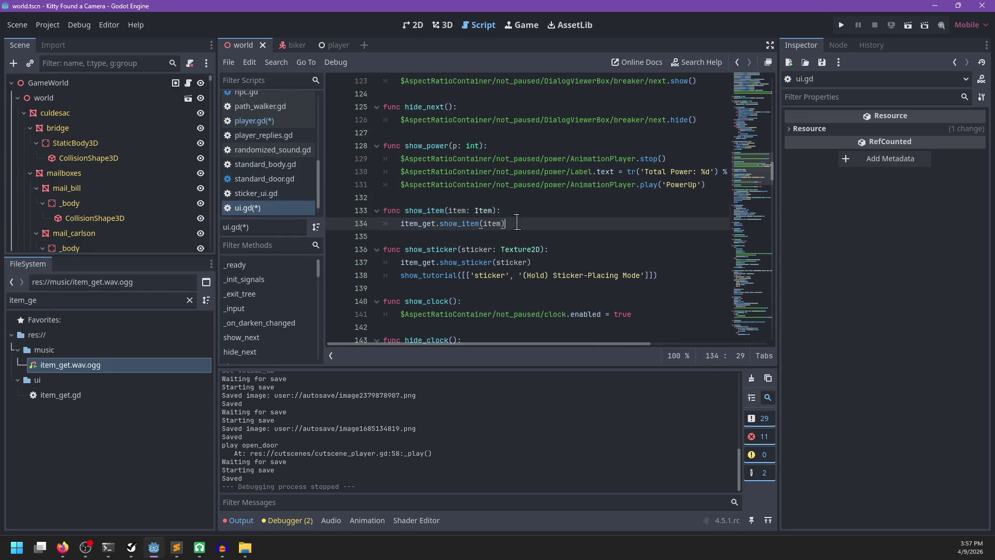
{"action": "key", "text": "Return"}
{"action": "key", "text": "ctrl+v"}
{"action": "key", "text": "ctrl+s"}
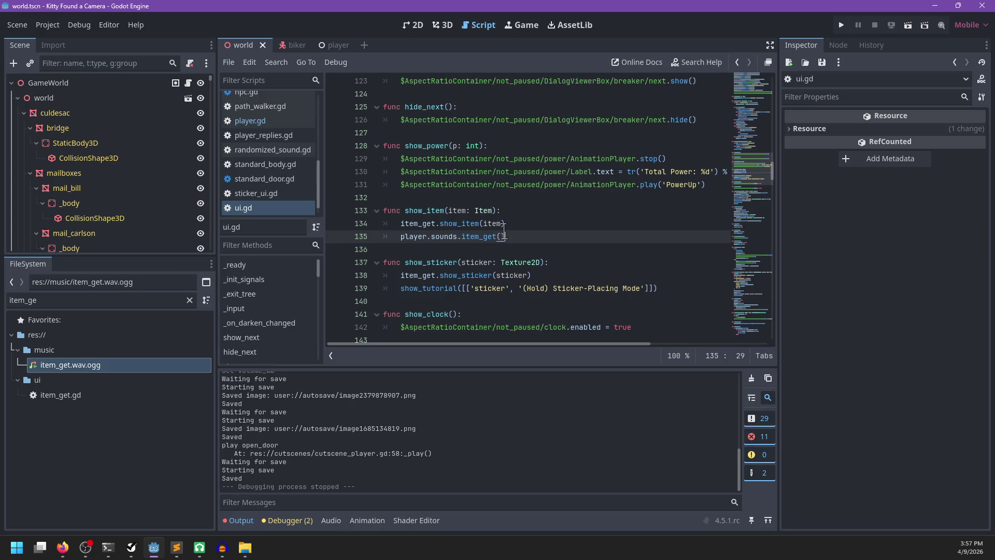
Copy the item_get sound call into show_sticker after the show_tutorial line and save.
{"action": "key", "text": "shift+Up"}
{"action": "key", "text": "ctrl+c"}
{"action": "left_click", "coordinate": [675, 288]}
{"action": "key", "text": "ctrl+v"}
{"action": "scroll", "coordinate": [622, 251], "scroll_direction": "down", "scroll_amount": 3}
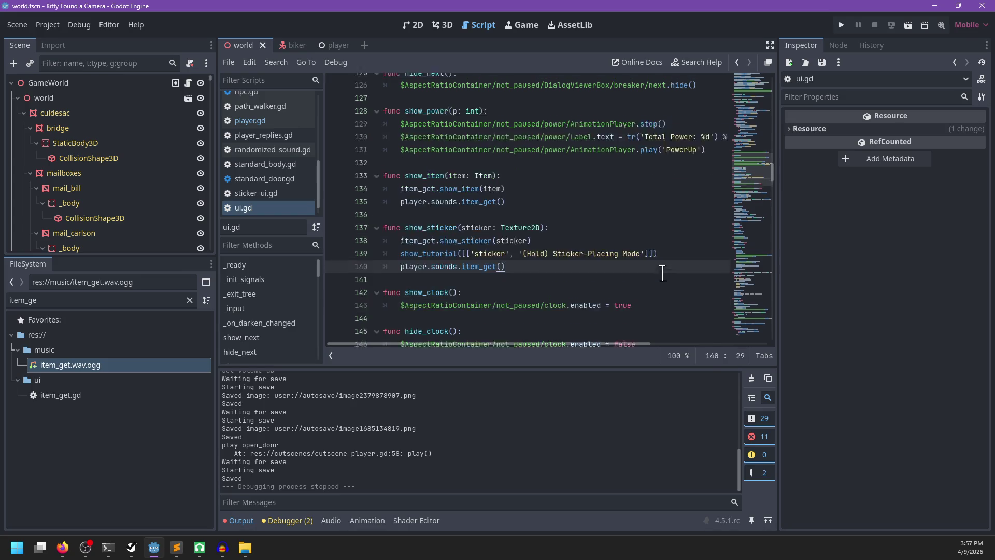
{"action": "scroll", "coordinate": [616, 251], "scroll_direction": "up", "scroll_amount": 4}
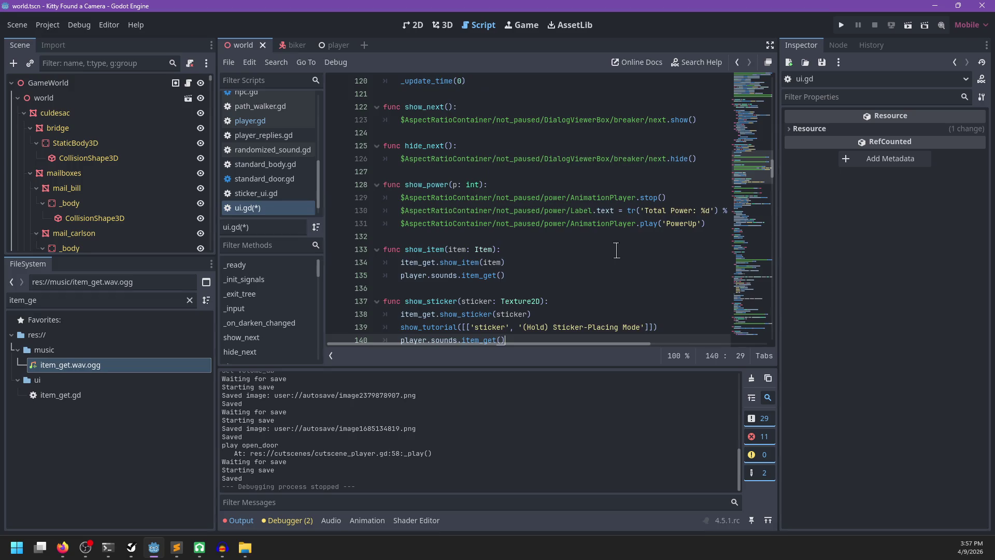
{"action": "scroll", "coordinate": [616, 251], "scroll_direction": "down", "scroll_amount": 2}
{"action": "key", "text": "ctrl+s"}
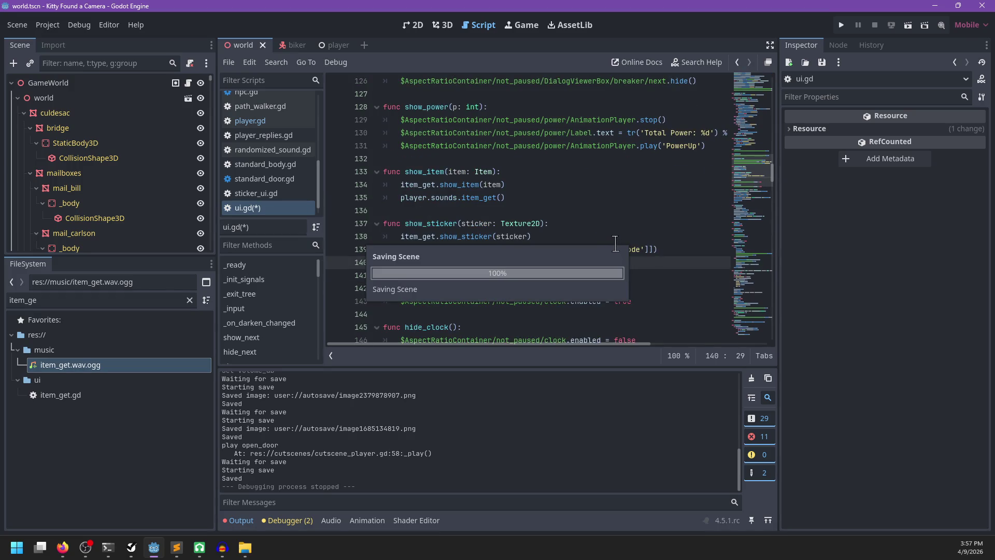
Find show_challenge_photo and add the item_get sound call after its show_photo call.
{"action": "key", "text": "ctrl+f"}
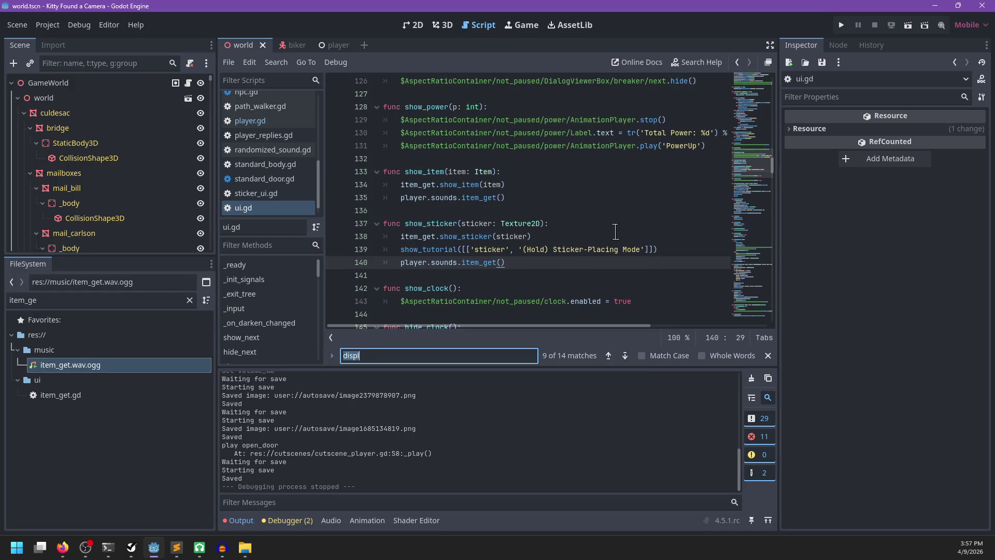
{"action": "type", "text": "show_photo"}
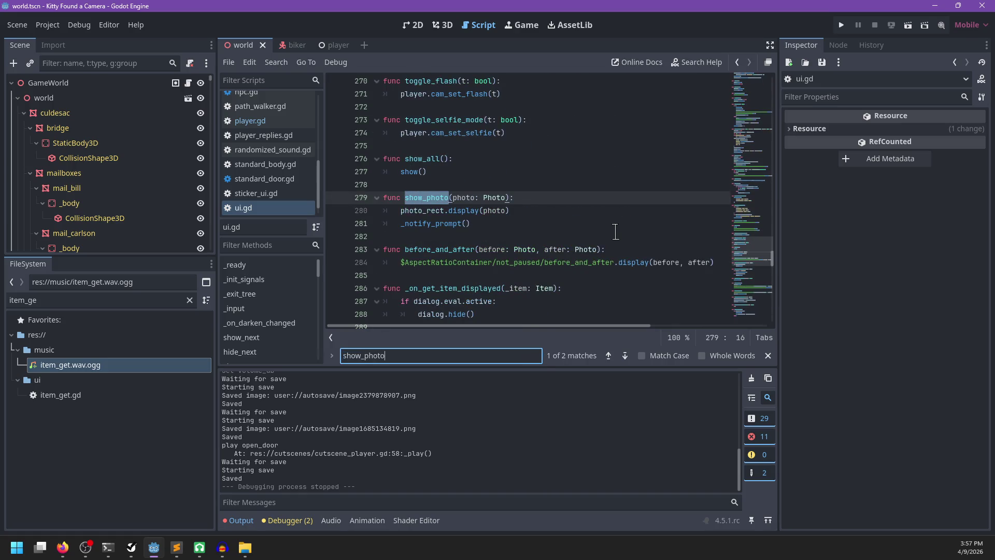
{"action": "key", "text": "Escape"}
{"action": "key", "text": "ctrl+f"}
{"action": "type", "text": "challenge"}
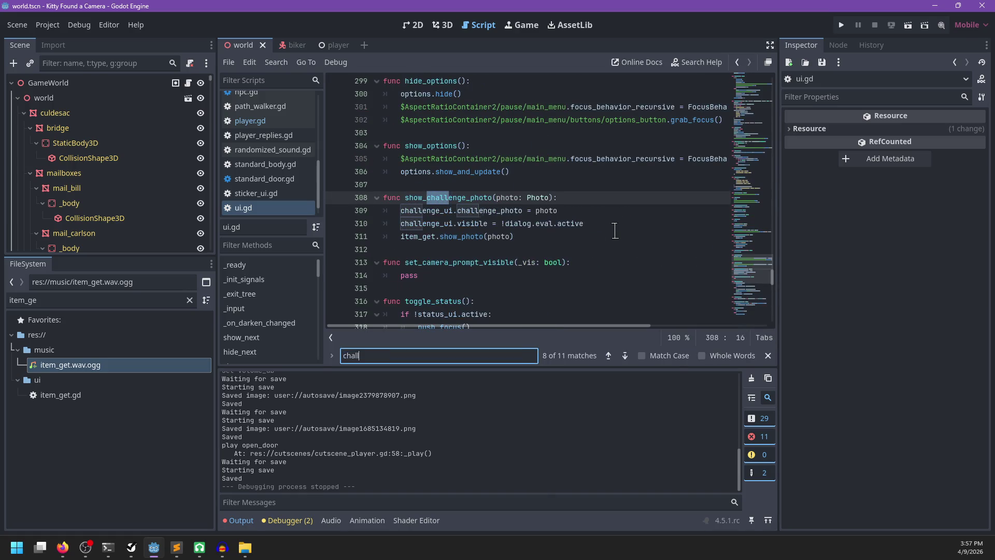
{"action": "key", "text": "Escape"}
{"action": "left_click", "coordinate": [554, 232]}
{"action": "key", "text": "Return"}
{"action": "key", "text": "ctrl+v"}
Move the whole show_challenge_photo function above show_item with a blank line between.
{"action": "left_click_drag", "start_coordinate": [537, 246], "coordinate": [569, 180]}
{"action": "key", "text": "ctrl+x"}
{"action": "key", "text": "ctrl+f"}
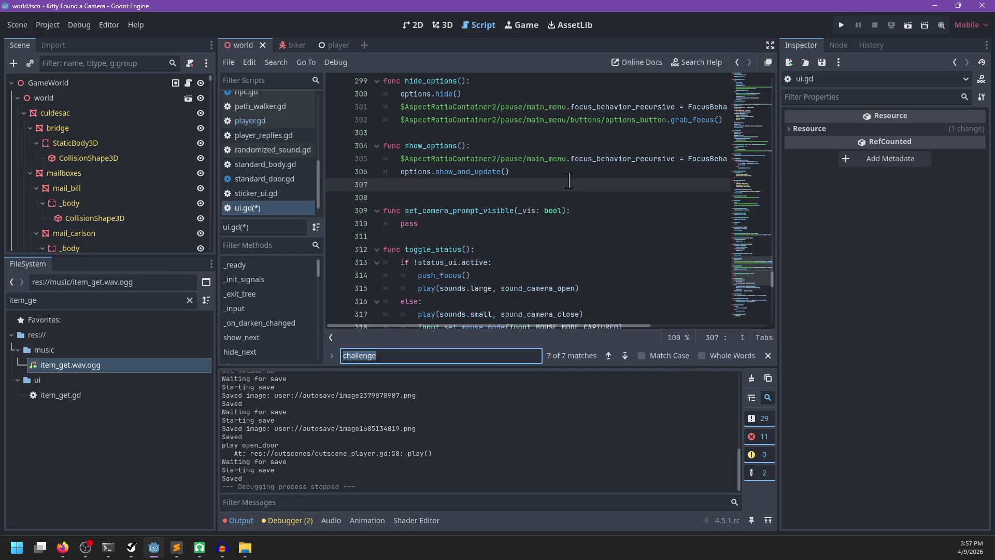
{"action": "type", "text": "show_item"}
{"action": "key", "text": "Escape"}
{"action": "key", "text": "Up"}
{"action": "key", "text": "Return"}
{"action": "key", "text": "ctrl+v"}
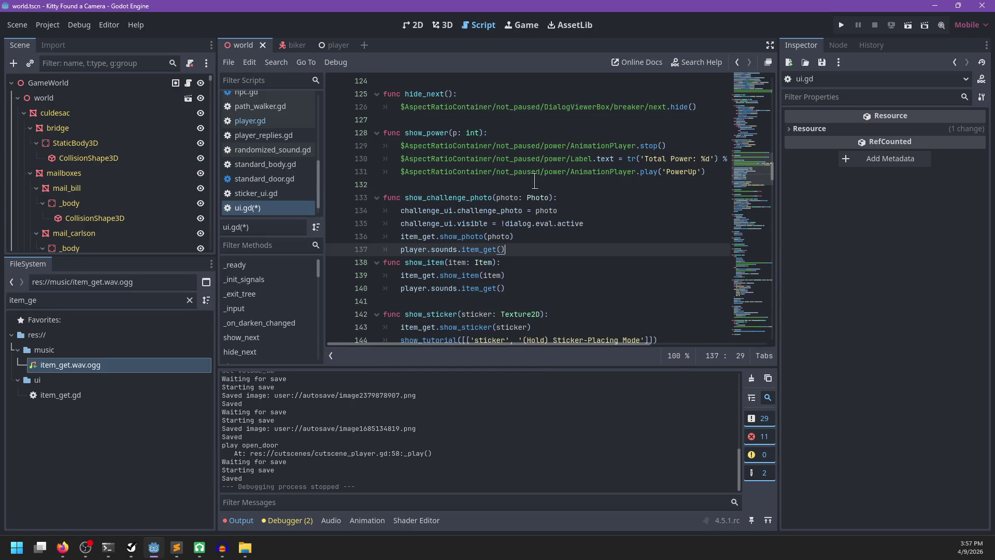
{"action": "key", "text": "Down"}
Save ui.gd and bring up the NP-ToDo task list.
{"action": "scroll", "coordinate": [544, 213], "scroll_direction": "down", "scroll_amount": 5}
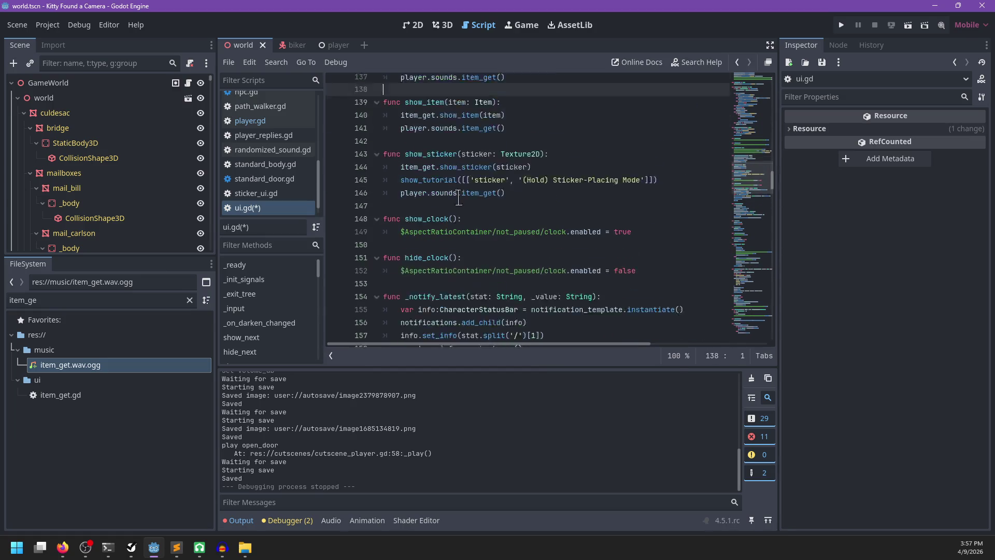
{"action": "scroll", "coordinate": [487, 211], "scroll_direction": "up", "scroll_amount": 3}
{"action": "key", "text": "ctrl+s"}
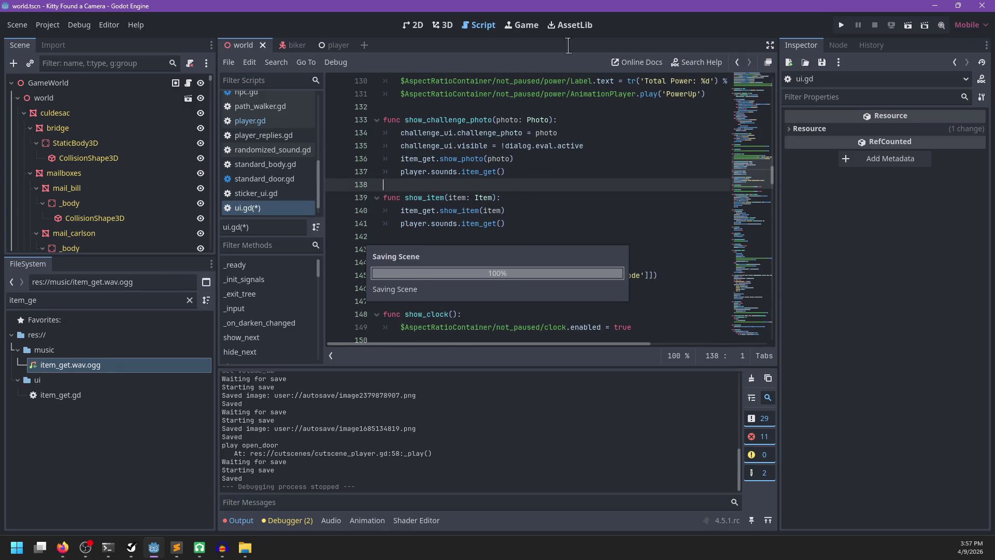
{"action": "left_click", "coordinate": [535, 160]}
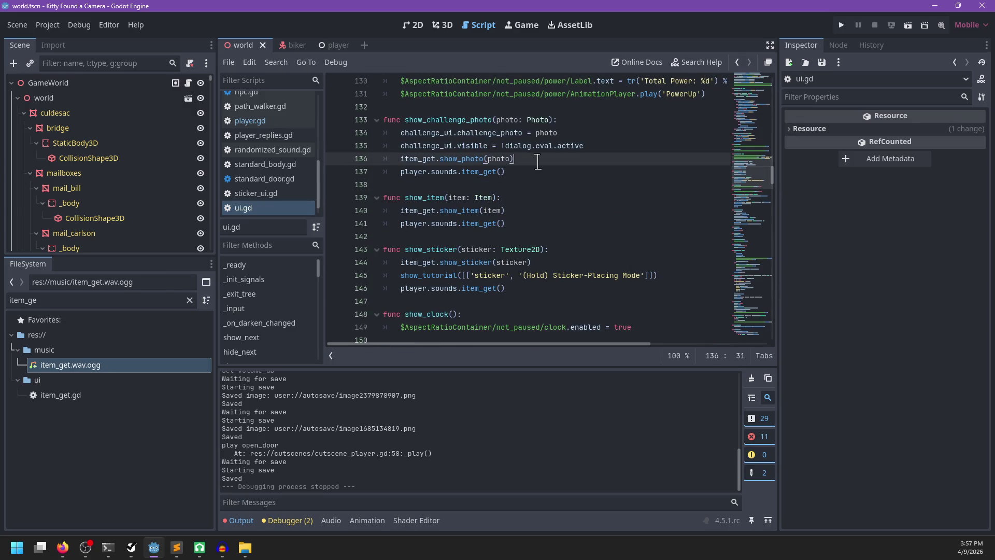
{"action": "left_click", "coordinate": [131, 547]}
Expand the Sounds group and select the UI sounds task.
{"action": "scroll", "coordinate": [386, 248], "scroll_direction": "down", "scroll_amount": 5}
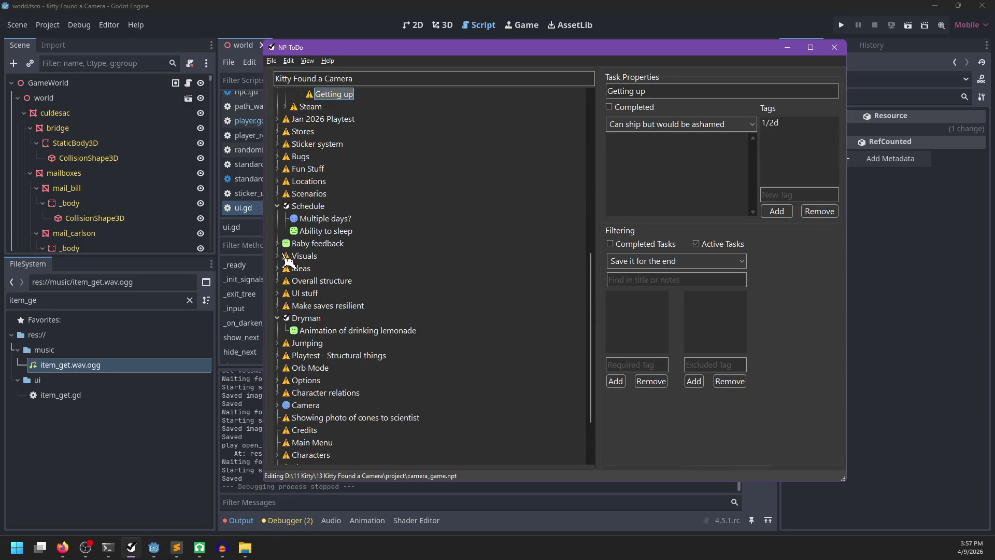
{"action": "scroll", "coordinate": [334, 272], "scroll_direction": "down", "scroll_amount": 3}
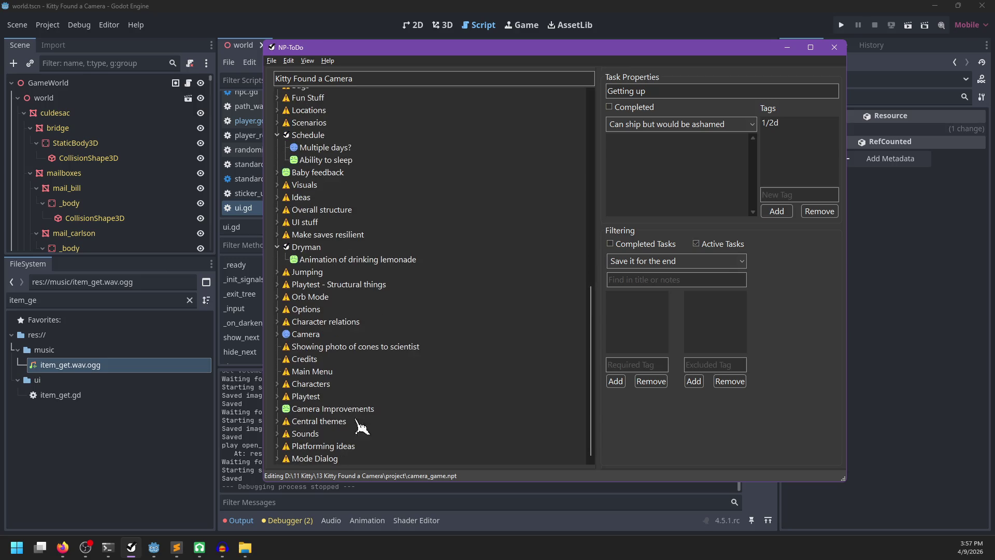
{"action": "left_click", "coordinate": [277, 434]}
{"action": "scroll", "coordinate": [326, 433], "scroll_direction": "down", "scroll_amount": 3}
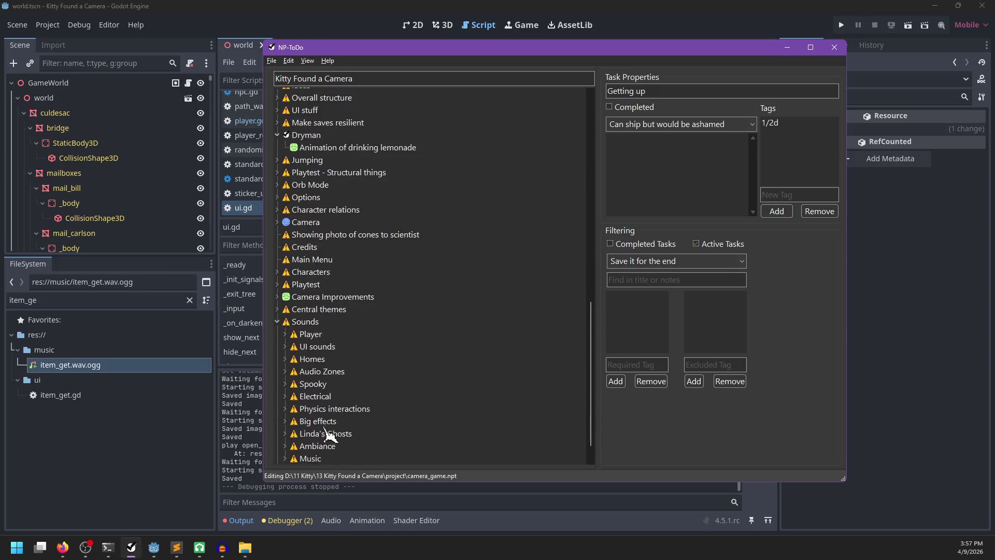
{"action": "left_click", "coordinate": [304, 323]}
{"action": "left_click", "coordinate": [314, 351]}
Add a 'Get stuff' task with subtasks 'get item', 'get uh sticker' and 'get photo'.
{"action": "key", "text": "ctrl+n"}
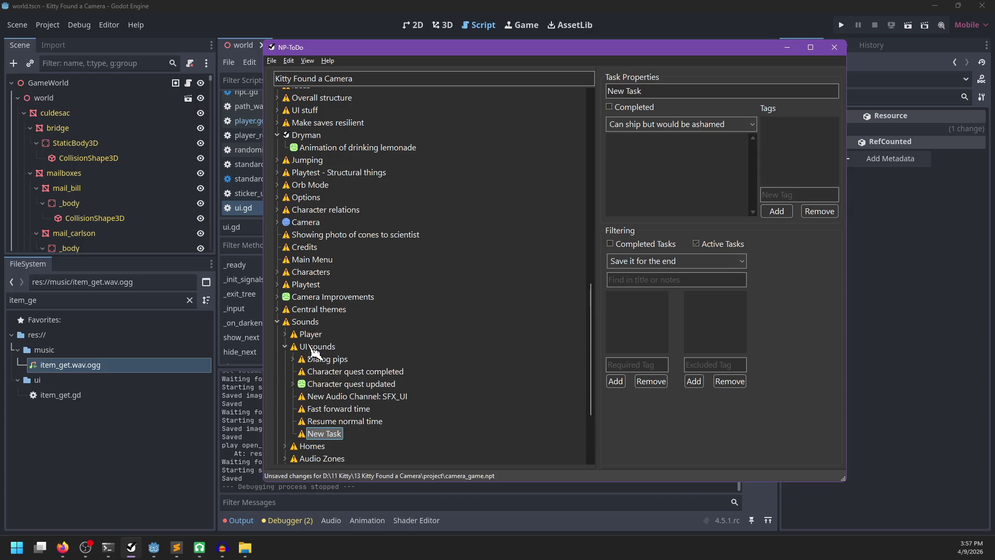
{"action": "type", "text": "Get stuff"}
{"action": "key", "text": "Return"}
{"action": "key", "text": "ctrl+n"}
{"action": "type", "text": "get item"}
{"action": "key", "text": "Return"}
{"action": "key", "text": "ctrl+n"}
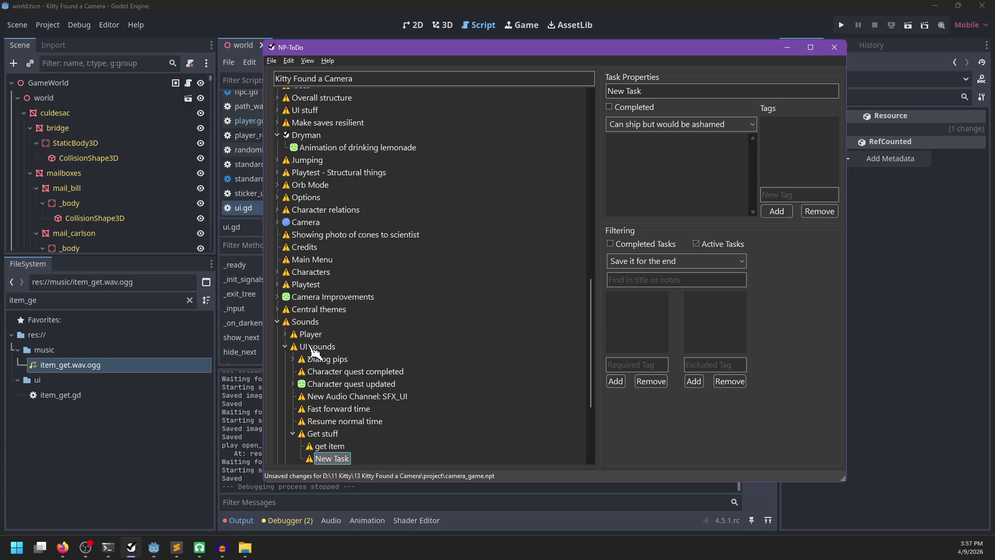
{"action": "type", "text": "get uh"}
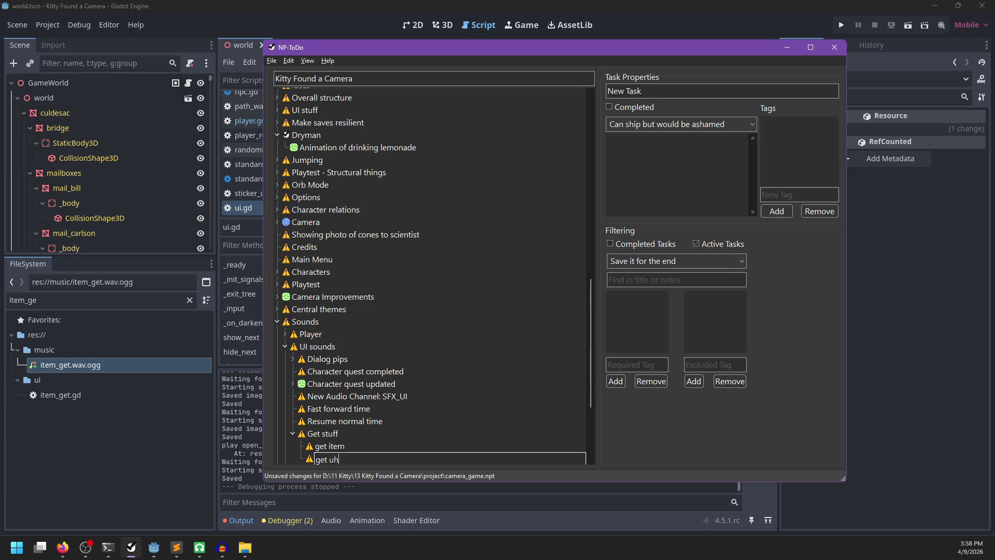
{"action": "type", "text": "icker"}
{"action": "key", "text": "Return"}
{"action": "key", "text": "Return"}
{"action": "type", "text": "get"}
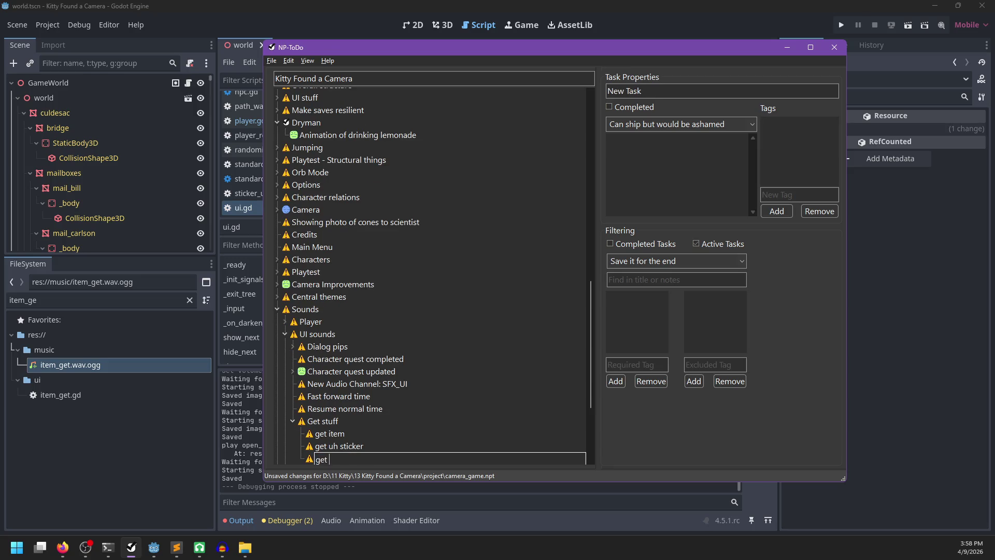
{"action": "key", "text": "Return"}
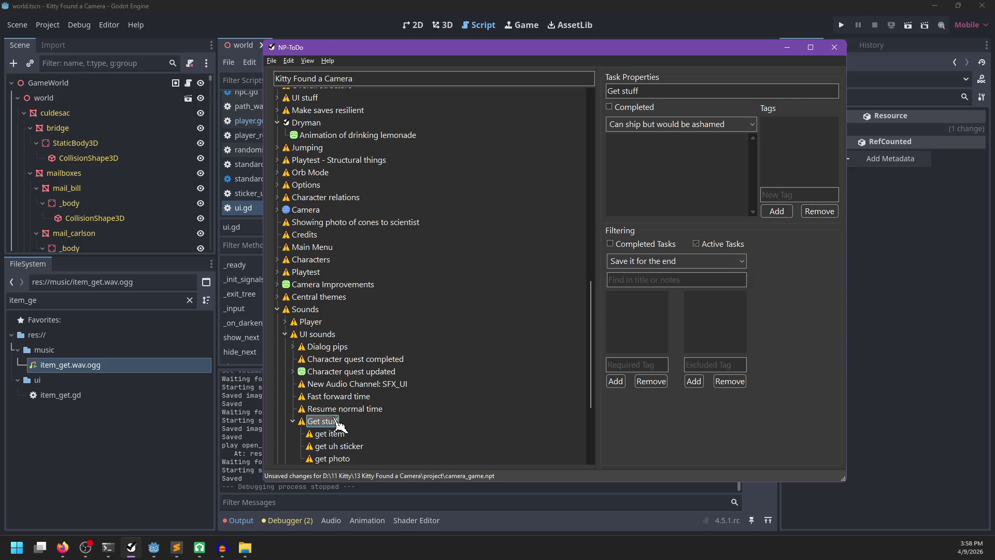
Set Get stuff, get photo and get uh sticker to Could ship, and delete get item.
{"action": "right_click", "coordinate": [334, 418]}
{"action": "mouse_move", "coordinate": [376, 435]}
{"action": "left_click", "coordinate": [443, 457]}
{"action": "right_click", "coordinate": [327, 435]}
{"action": "left_click", "coordinate": [365, 474]}
{"action": "right_click", "coordinate": [342, 445]}
{"action": "mouse_move", "coordinate": [384, 460]}
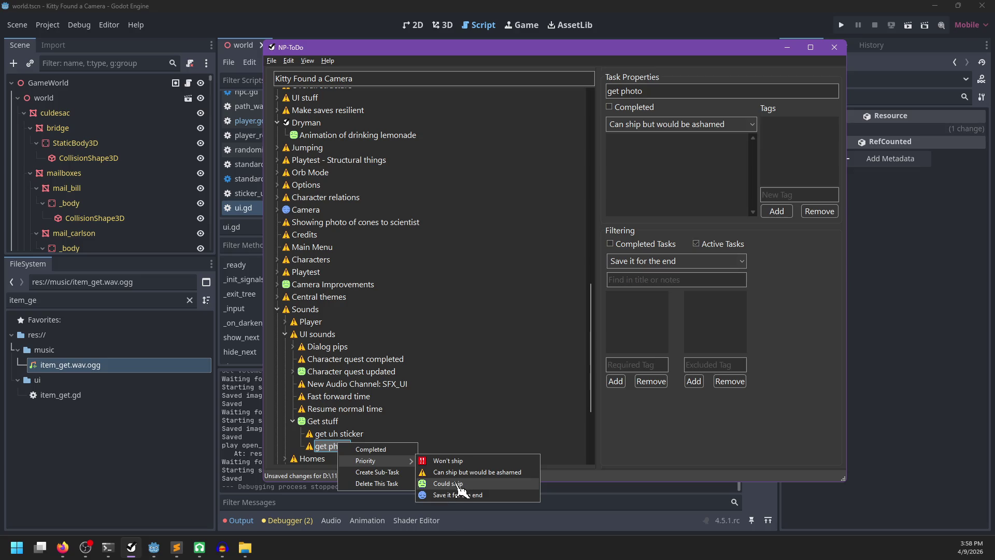
{"action": "left_click", "coordinate": [464, 485]}
{"action": "right_click", "coordinate": [325, 433]}
{"action": "left_click", "coordinate": [456, 479]}
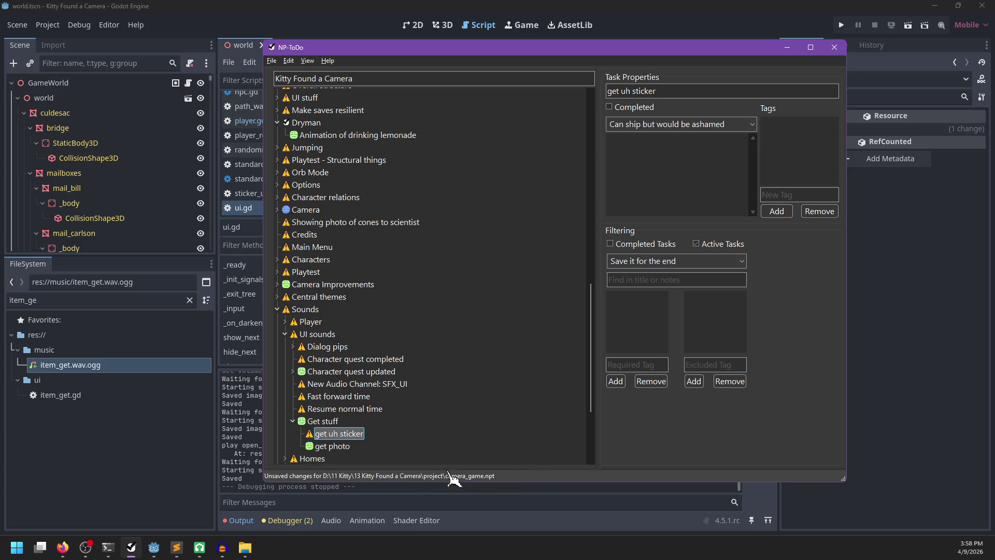
Note 'nah' on New Audio Channel: SFX_UI and mark it completed.
{"action": "left_click", "coordinate": [319, 384]}
{"action": "right_click", "coordinate": [313, 385]}
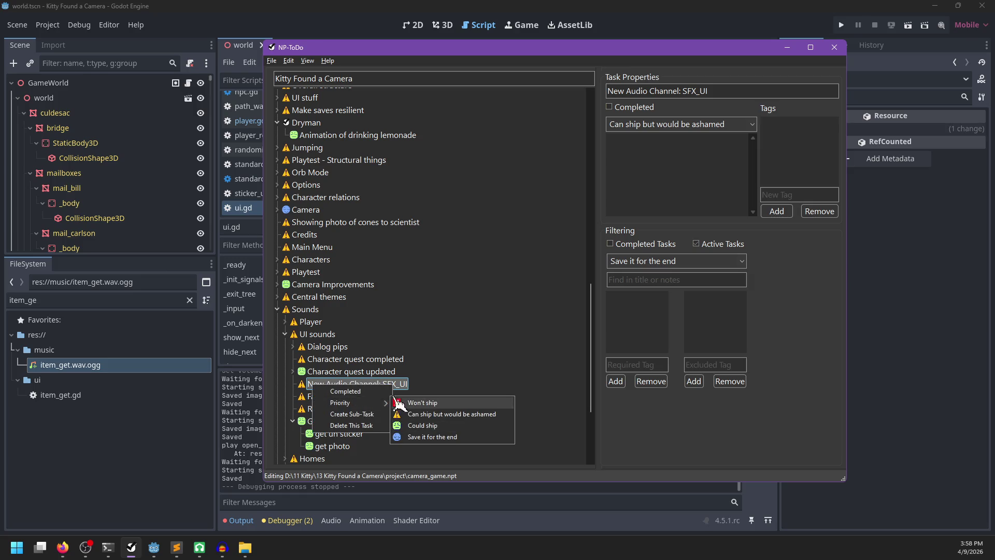
{"action": "left_click", "coordinate": [656, 184]}
{"action": "type", "text": "nah"}
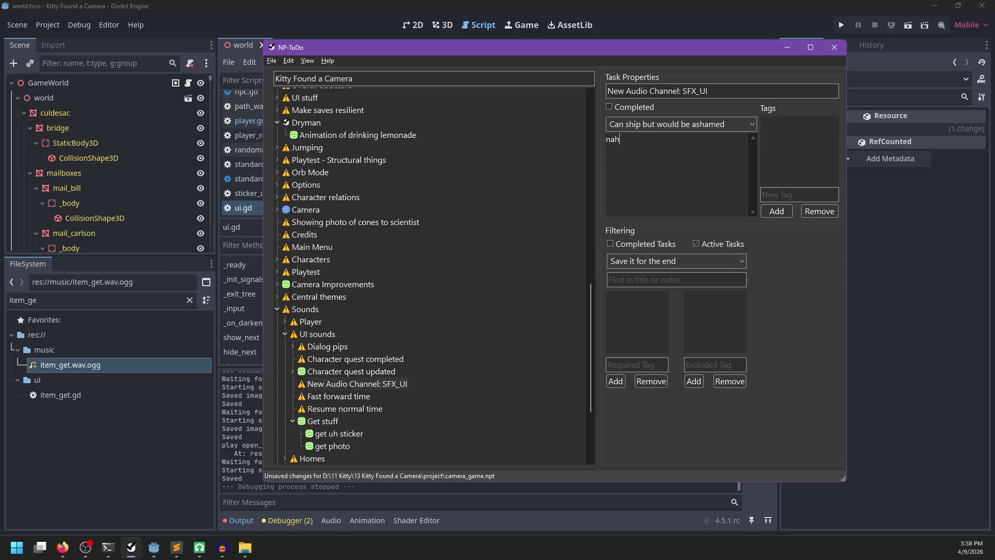
{"action": "right_click", "coordinate": [402, 383]}
{"action": "left_click", "coordinate": [412, 389]}
Complete Dialog pips and Punctuation is mute; set generic glyph pips to Could ship.
{"action": "left_click", "coordinate": [294, 346]}
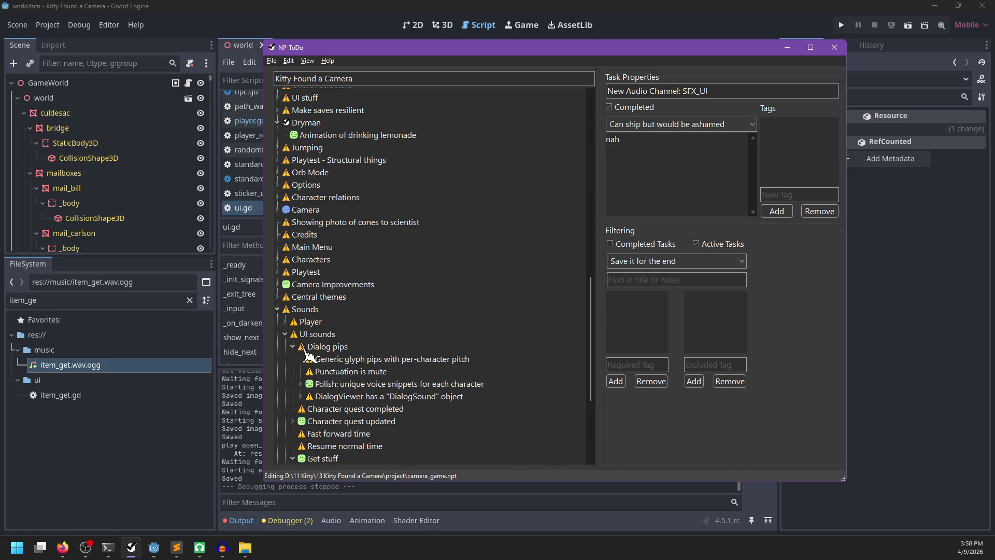
{"action": "right_click", "coordinate": [322, 348]}
{"action": "right_click", "coordinate": [329, 351]}
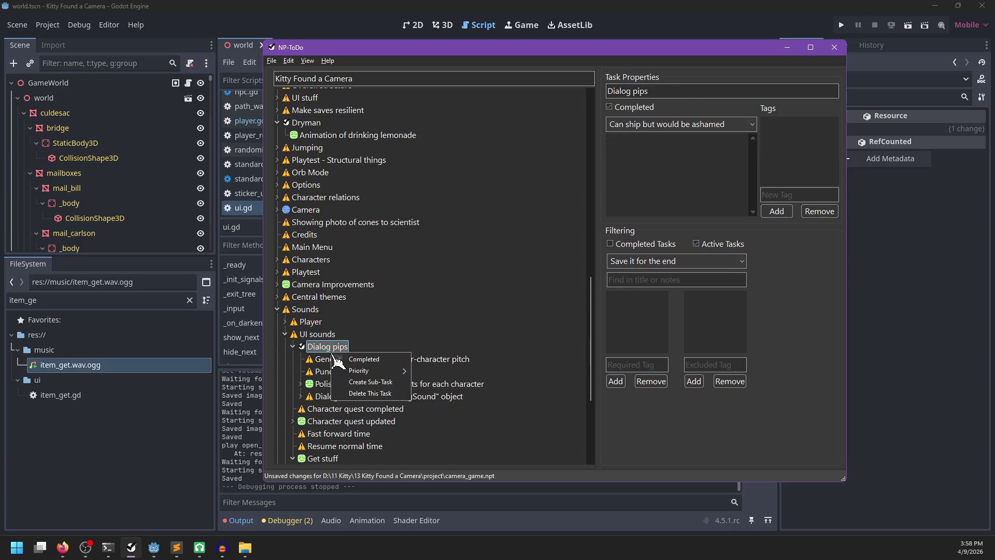
{"action": "left_click", "coordinate": [342, 358]}
{"action": "right_click", "coordinate": [323, 359]}
{"action": "mouse_move", "coordinate": [384, 376]}
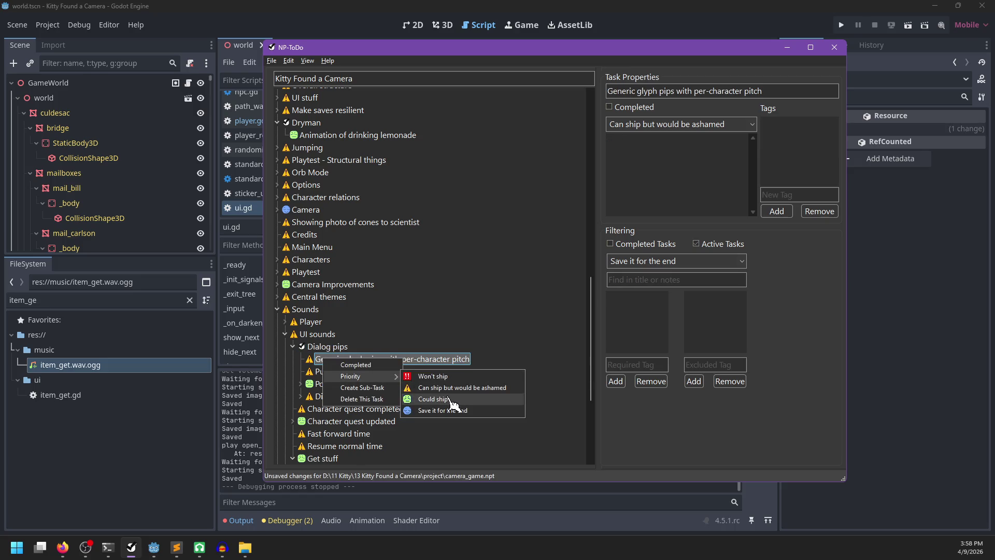
{"action": "left_click", "coordinate": [446, 399]}
{"action": "right_click", "coordinate": [378, 375]}
{"action": "left_click", "coordinate": [394, 384]}
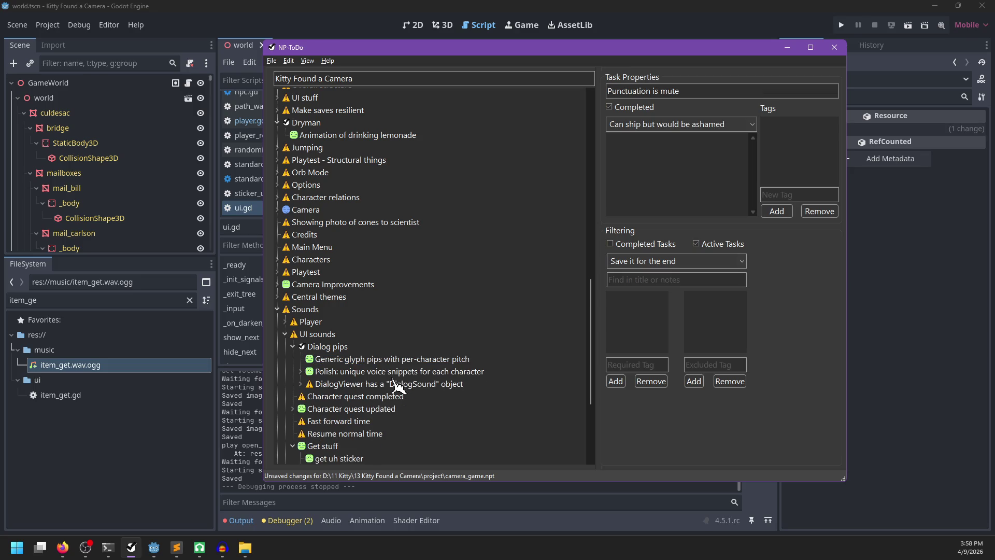
Delete the DialogViewer task and its subtasks.
{"action": "left_click", "coordinate": [301, 383]}
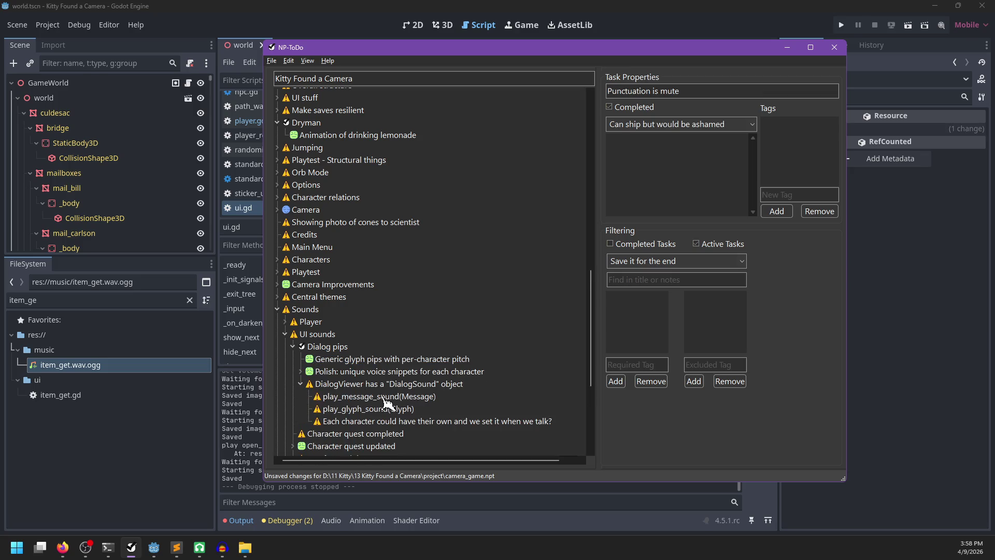
{"action": "left_click", "coordinate": [350, 387]}
{"action": "key", "text": "Delete"}
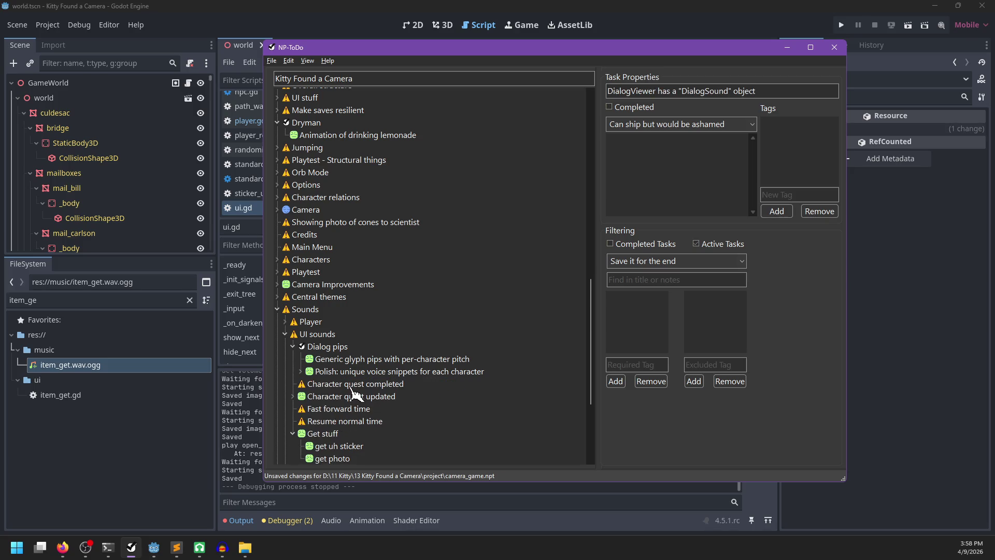
{"action": "left_click", "coordinate": [325, 389]}
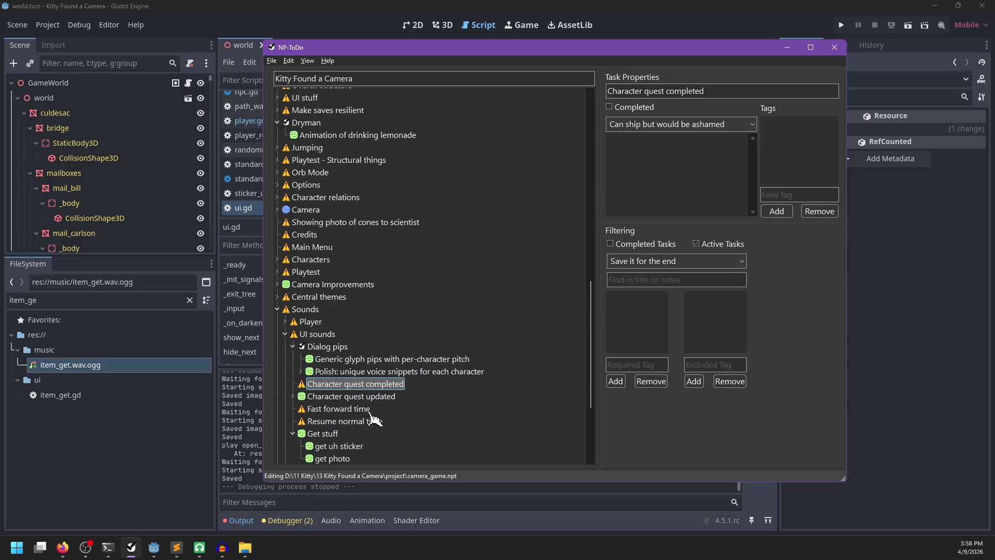
Review the Fast forward time and Resume normal time tasks.
{"action": "scroll", "coordinate": [336, 411], "scroll_direction": "down", "scroll_amount": 1}
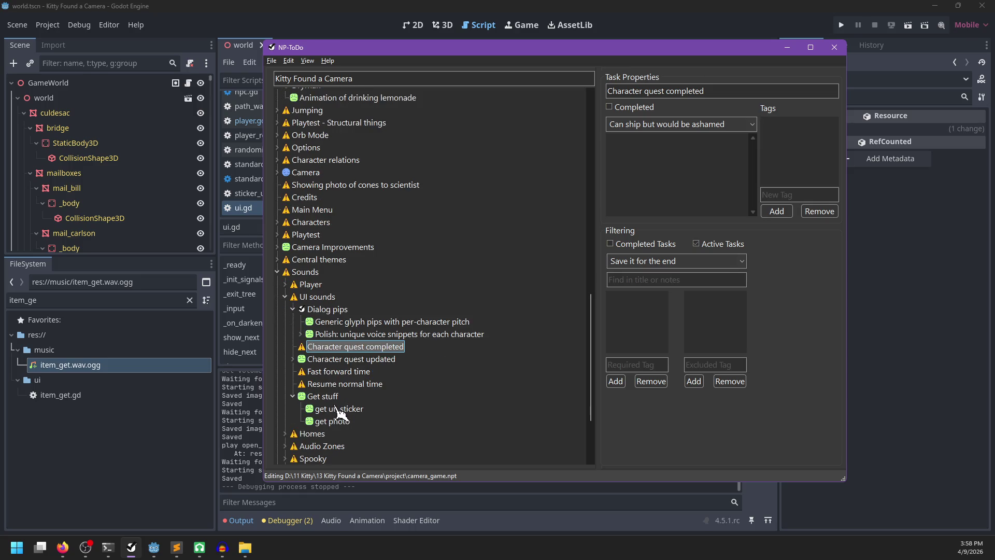
{"action": "left_click", "coordinate": [322, 372]}
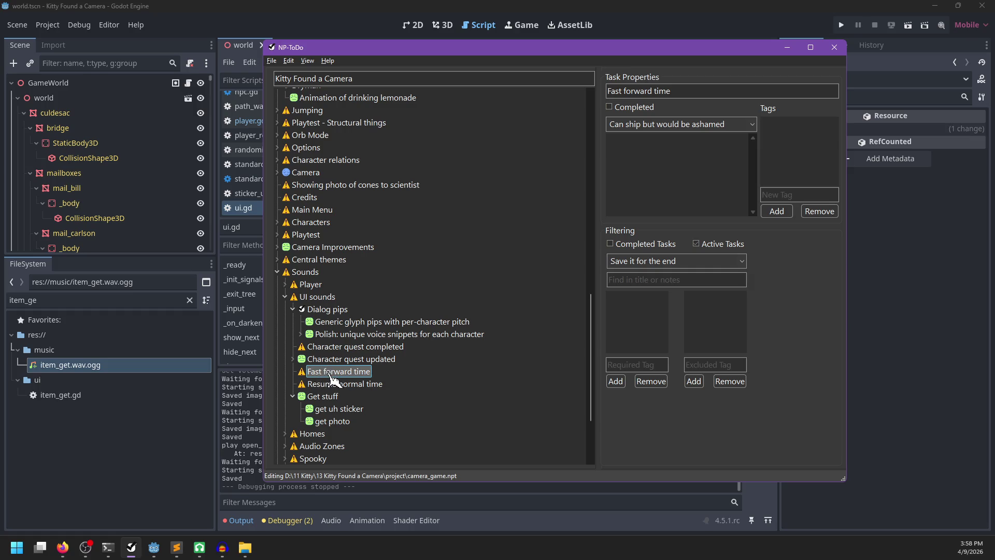
{"action": "left_click", "coordinate": [321, 384]}
{"action": "scroll", "coordinate": [454, 419], "scroll_direction": "down", "scroll_amount": 2}
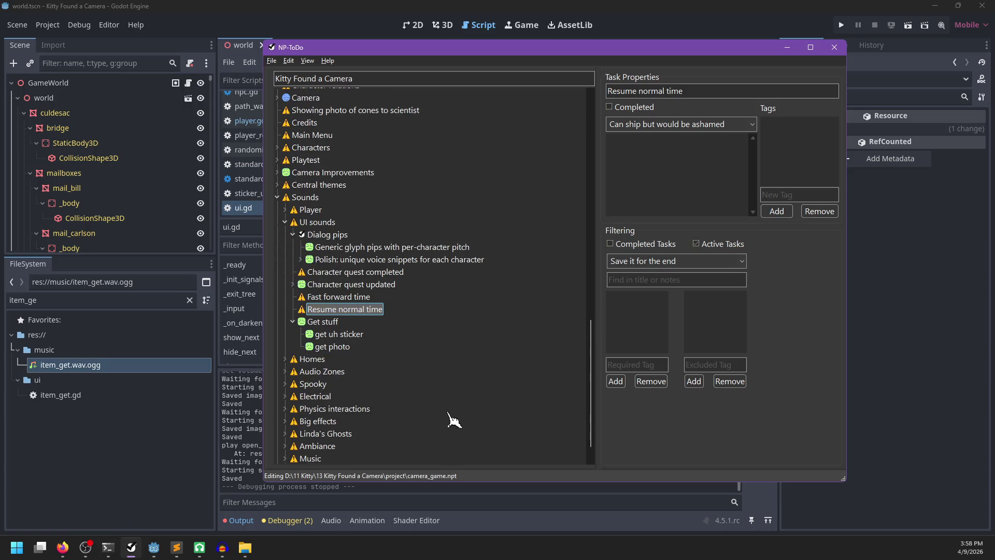
Mark the Jump subtasks Footstep on land and A spring sound? as completed.
{"action": "left_click", "coordinate": [285, 209]}
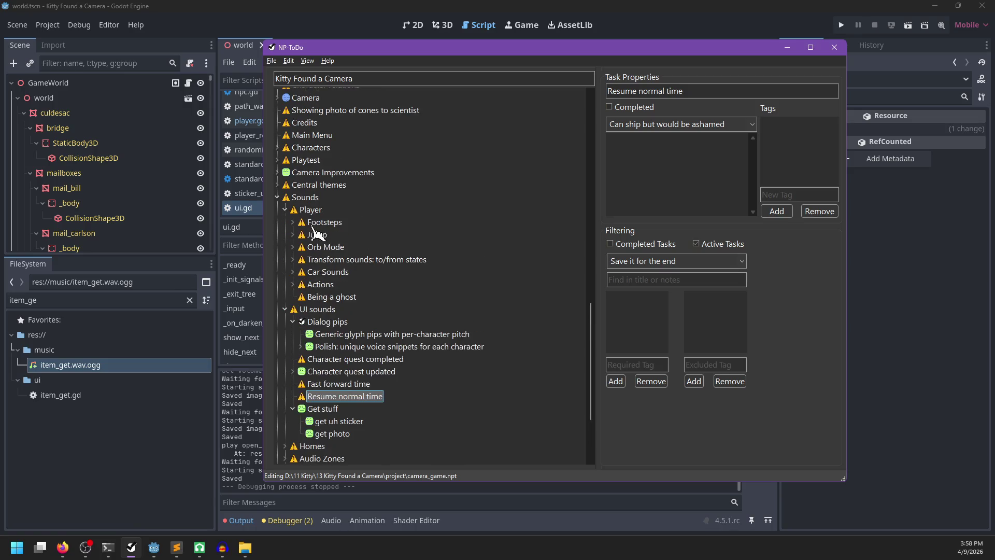
{"action": "left_click", "coordinate": [293, 234]}
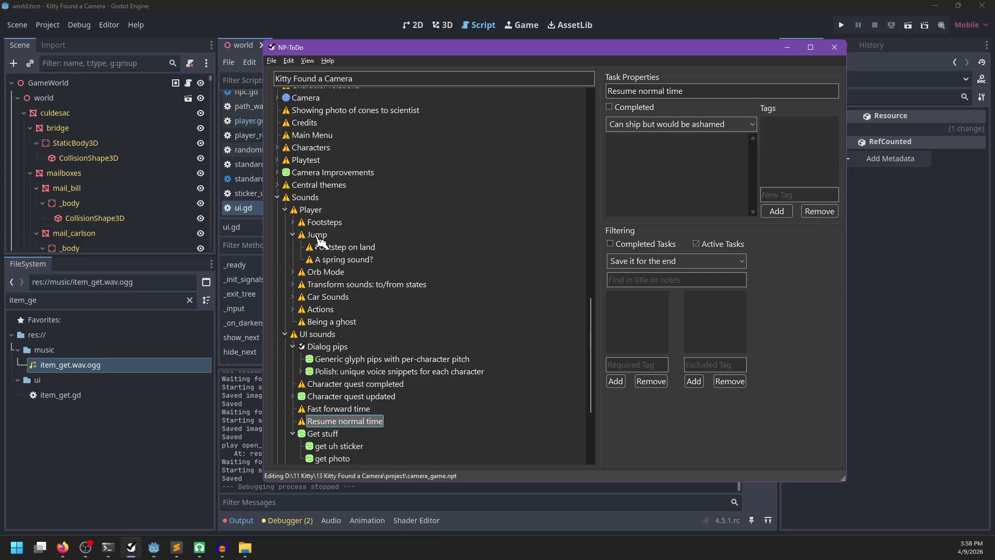
{"action": "left_click", "coordinate": [318, 238]}
{"action": "left_click", "coordinate": [337, 248]}
{"action": "right_click", "coordinate": [340, 247]}
{"action": "left_click", "coordinate": [365, 251]}
{"action": "right_click", "coordinate": [346, 248]}
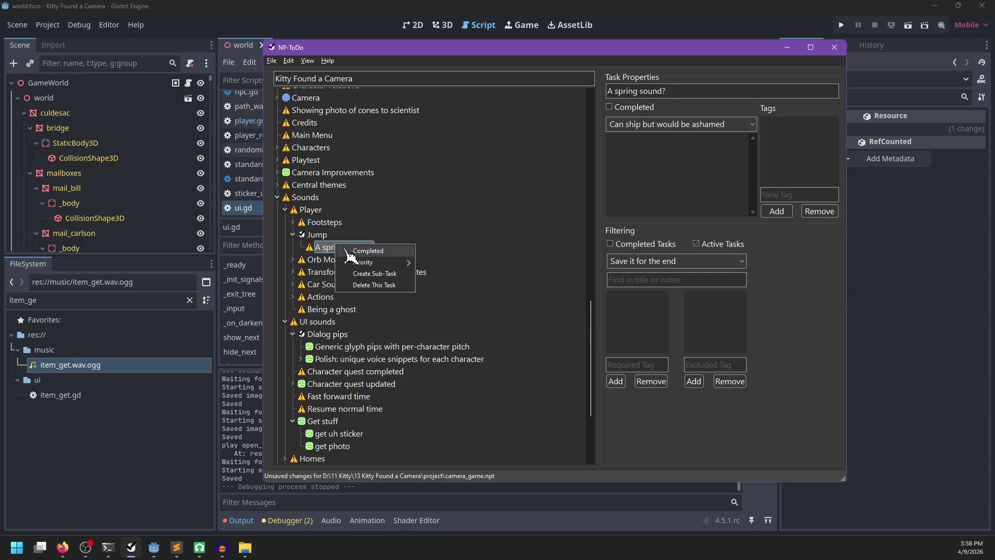
{"action": "left_click", "coordinate": [363, 251]}
Review the other sound subtasks, expand Transform sounds: to/from states, and switch to Audacity.
{"action": "left_click", "coordinate": [293, 235]}
{"action": "left_click", "coordinate": [293, 234]}
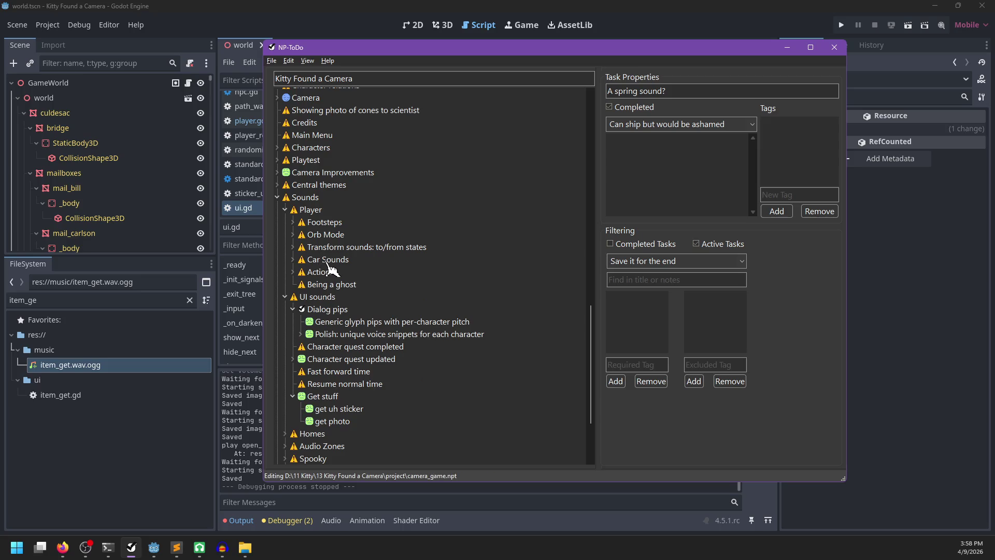
{"action": "left_click", "coordinate": [293, 247]}
{"action": "left_click", "coordinate": [294, 297]}
{"action": "left_click", "coordinate": [294, 297]}
{"action": "left_click", "coordinate": [294, 247]}
{"action": "left_click", "coordinate": [293, 222]}
{"action": "left_click", "coordinate": [293, 222]}
{"action": "left_click", "coordinate": [337, 247]}
{"action": "left_click", "coordinate": [294, 248]}
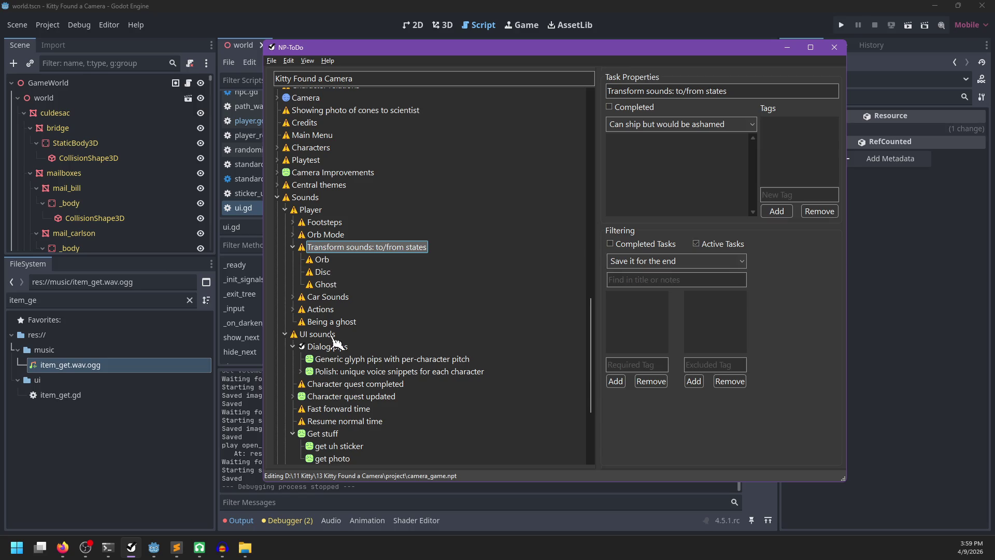
{"action": "key", "text": "alt+Tab"}
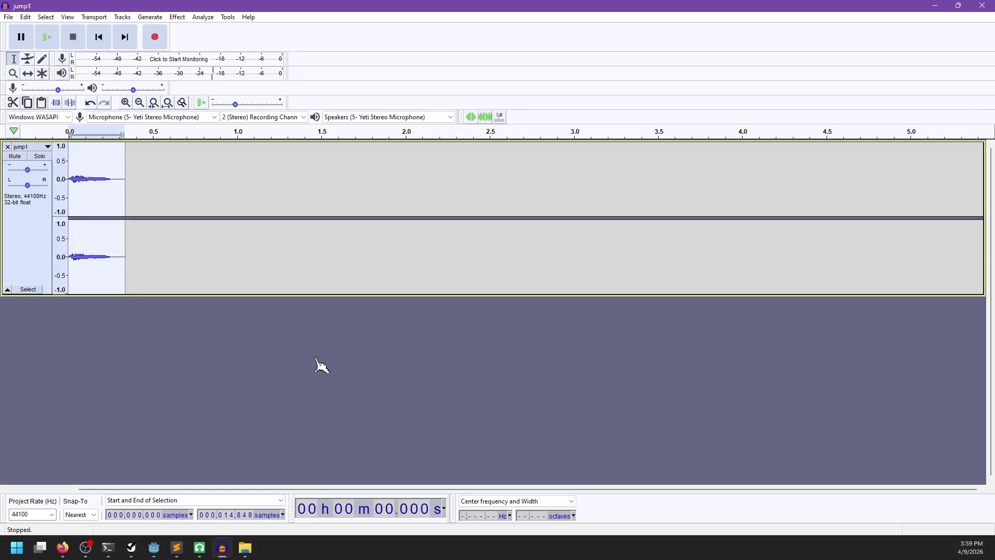
Close jump1 and record a new take of about two seconds.
{"action": "key", "text": "ctrl+w"}
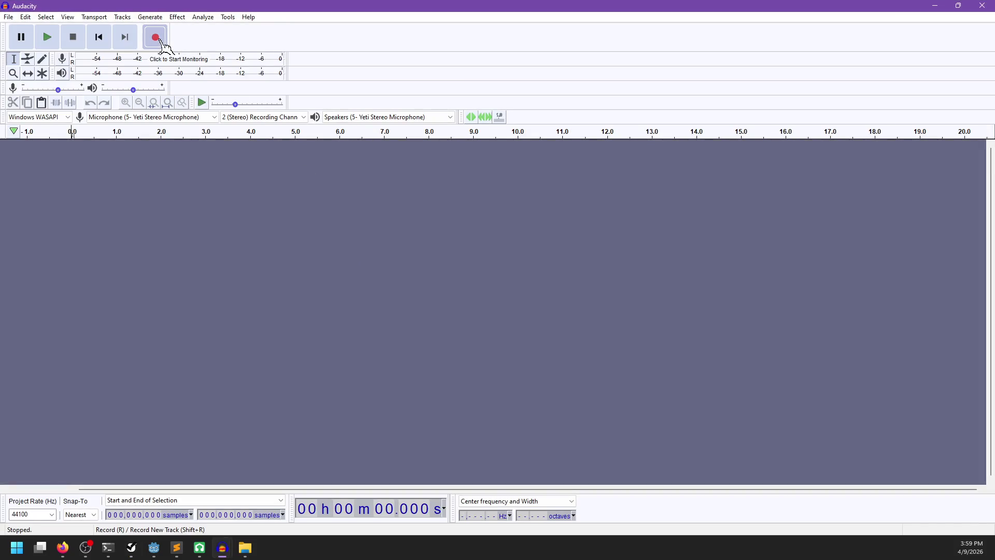
{"action": "left_click", "coordinate": [160, 41]}
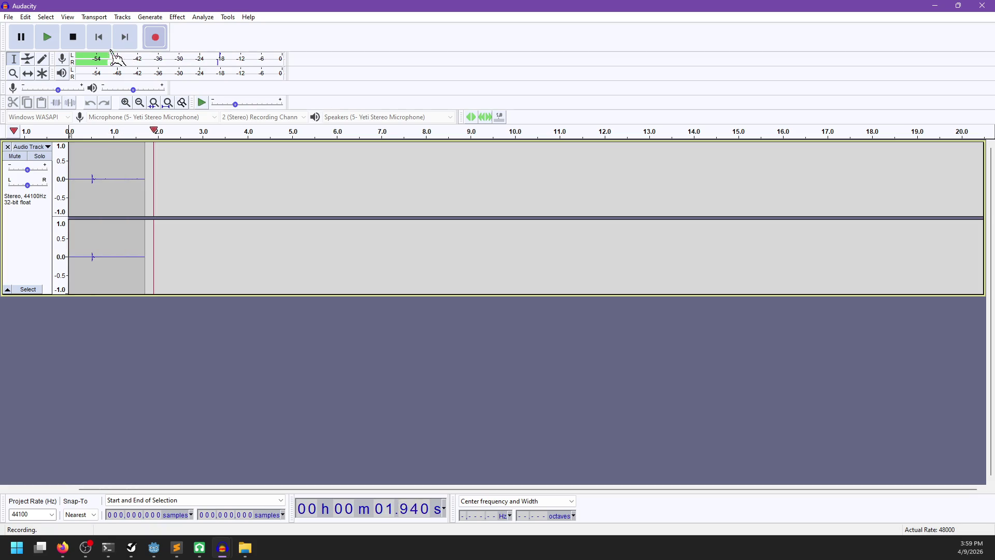
{"action": "left_click", "coordinate": [73, 37]}
Audition the sound around 0.46–0.86 s, then select the whole recording.
{"action": "left_click_drag", "start_coordinate": [90, 194], "coordinate": [107, 194]}
{"action": "key", "text": "space"}
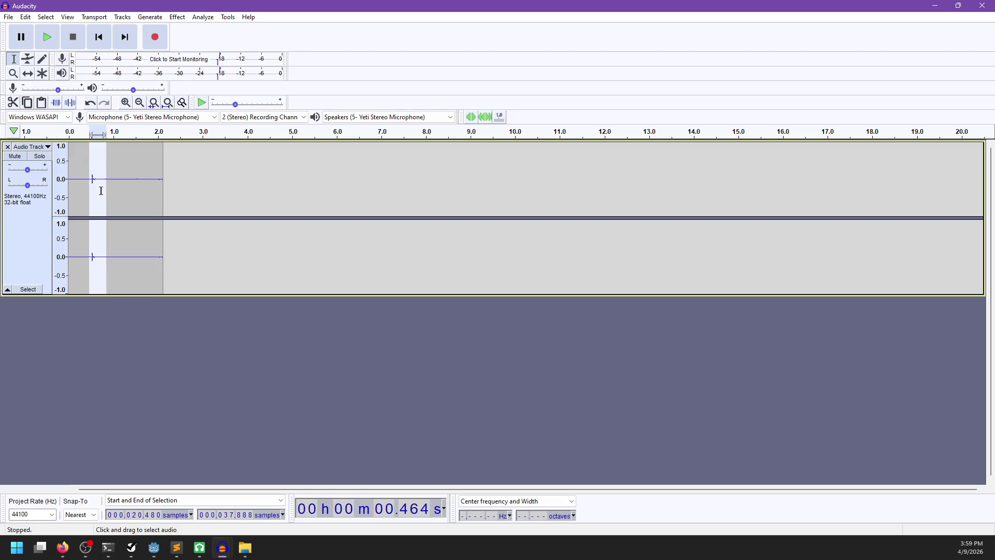
{"action": "left_click_drag", "start_coordinate": [106, 193], "coordinate": [69, 192]}
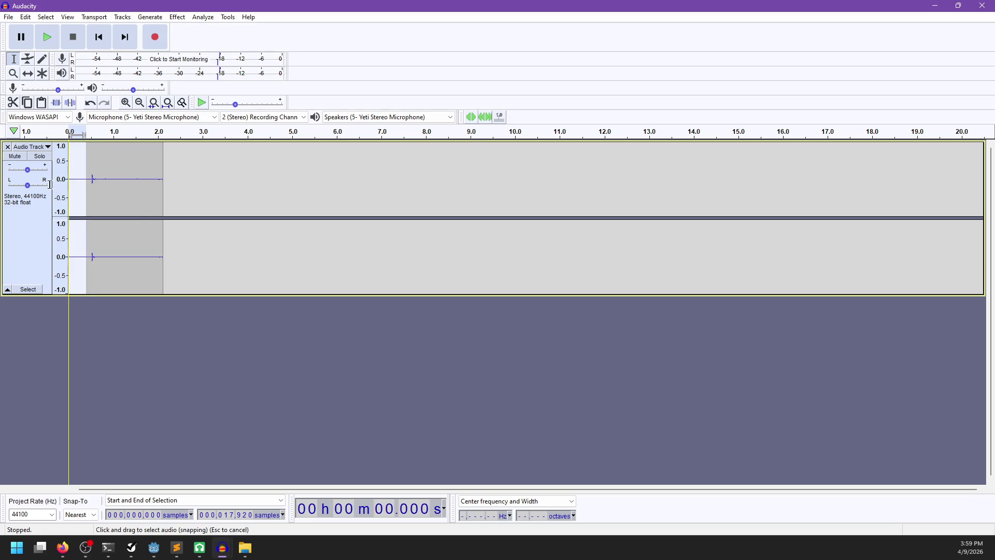
{"action": "key", "text": "ctrl+a"}
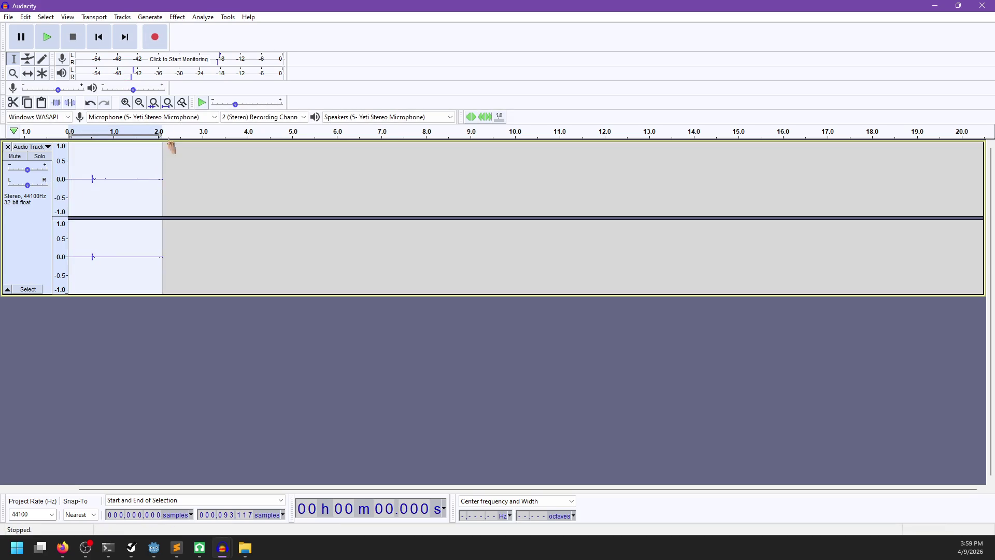
{"action": "left_click", "coordinate": [177, 18]}
Amplify the new recording by 5 dB.
{"action": "left_click", "coordinate": [214, 49]}
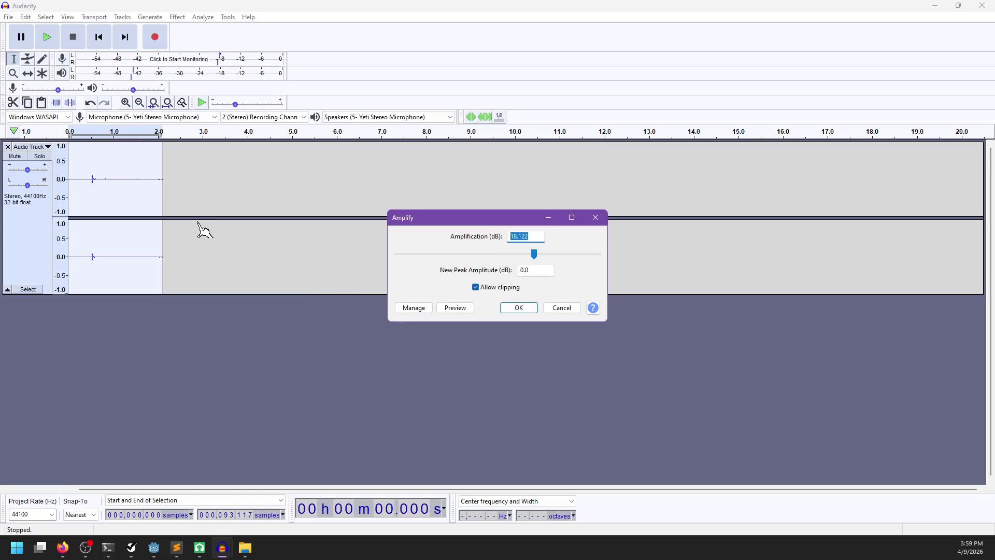
{"action": "type", "text": "5"}
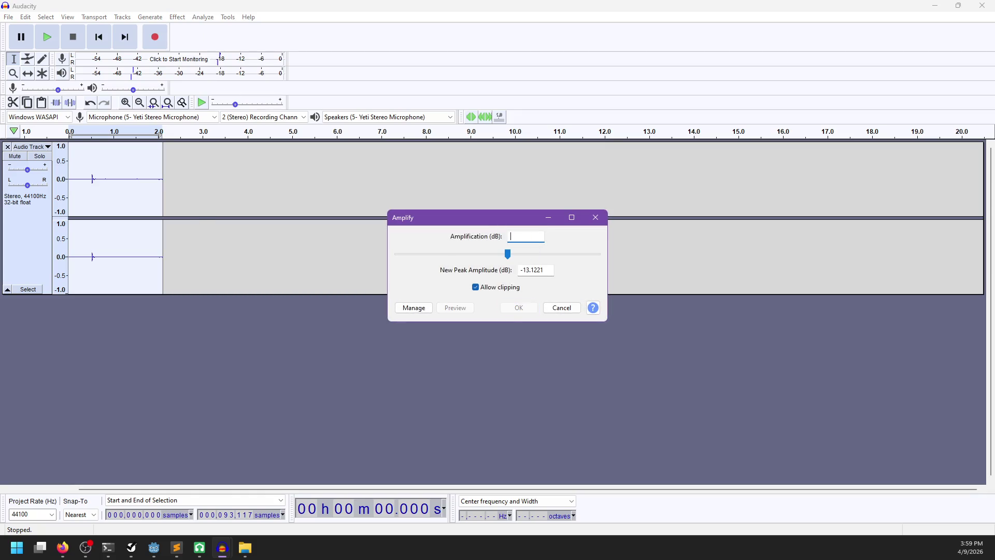
{"action": "key", "text": "Return"}
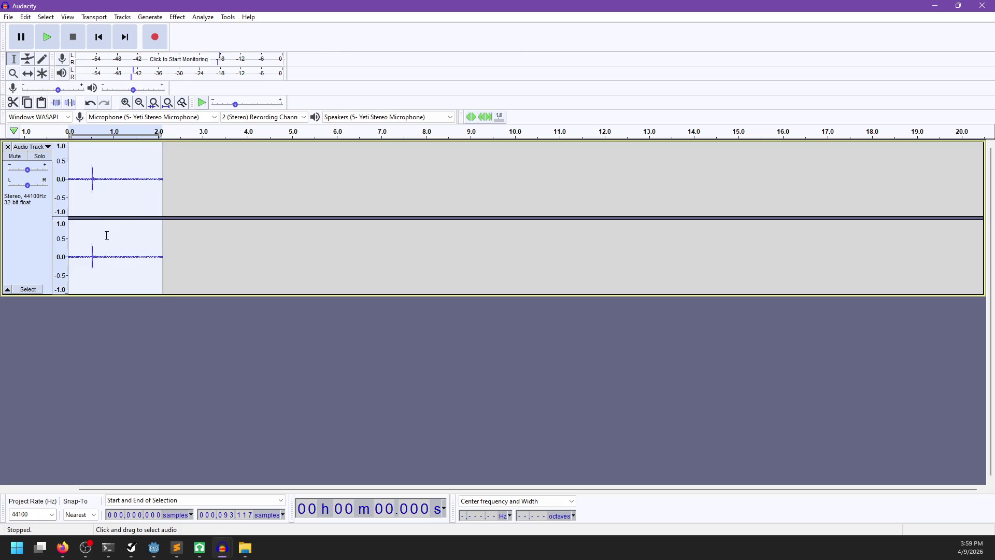
Capture a noise profile from the quiet opening up to 0.48 s.
{"action": "left_click", "coordinate": [107, 235]}
{"action": "left_click_drag", "start_coordinate": [89, 265], "coordinate": [61, 270]}
{"action": "key", "text": "space"}
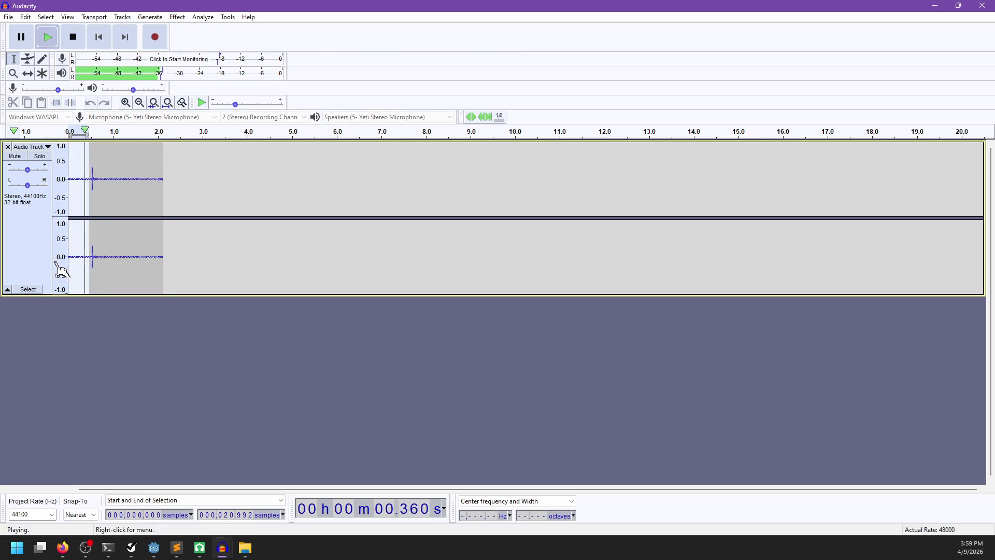
{"action": "left_click", "coordinate": [178, 17]}
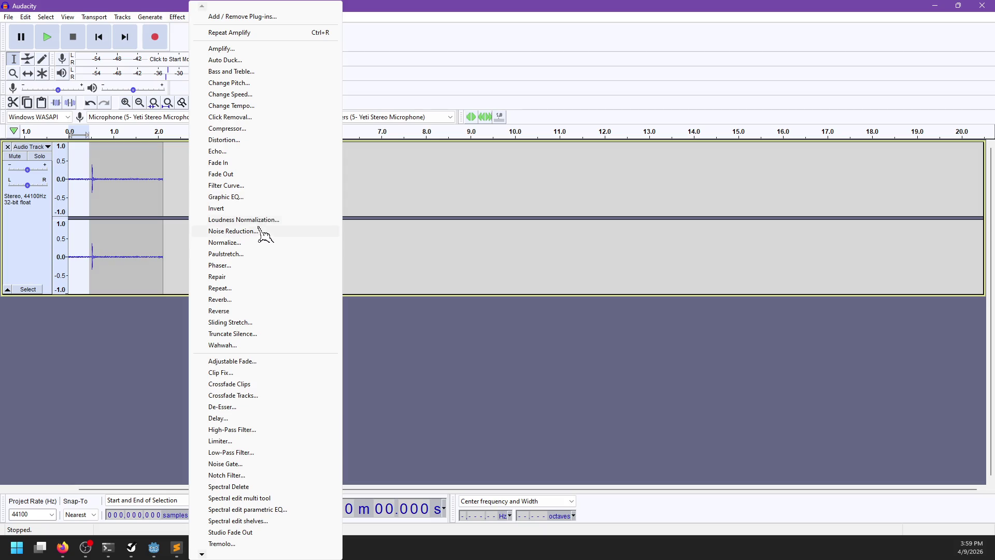
{"action": "left_click", "coordinate": [262, 231]}
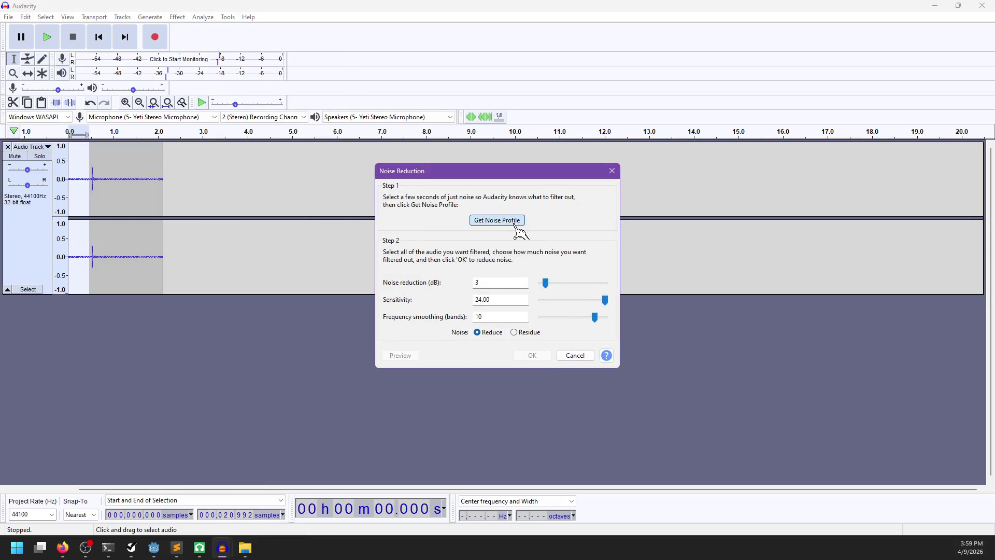
{"action": "left_click", "coordinate": [515, 227]}
Play the clip from 0.28 s and select the trailing audio after 0.73 s.
{"action": "key", "text": "ctrl+a"}
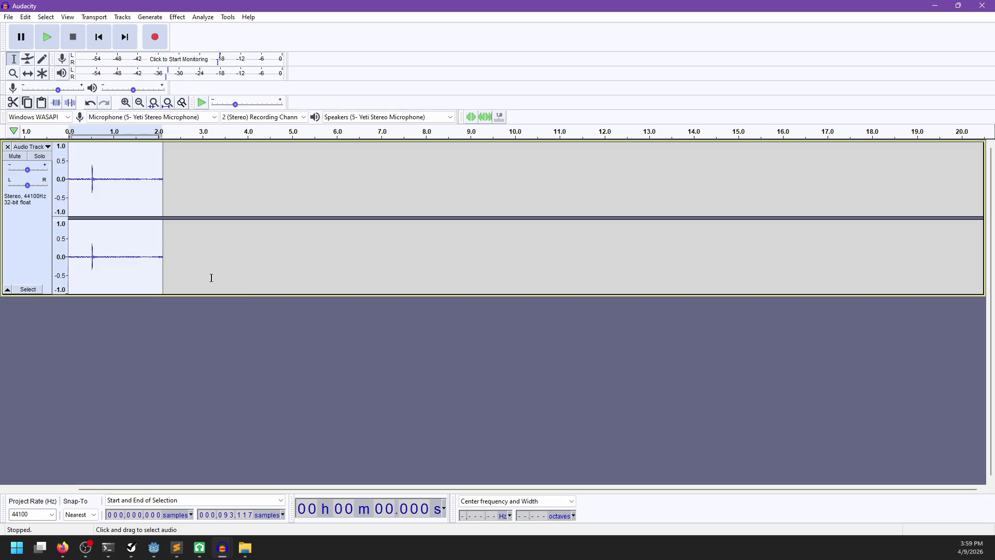
{"action": "left_click", "coordinate": [82, 265]}
{"action": "key", "text": "space"}
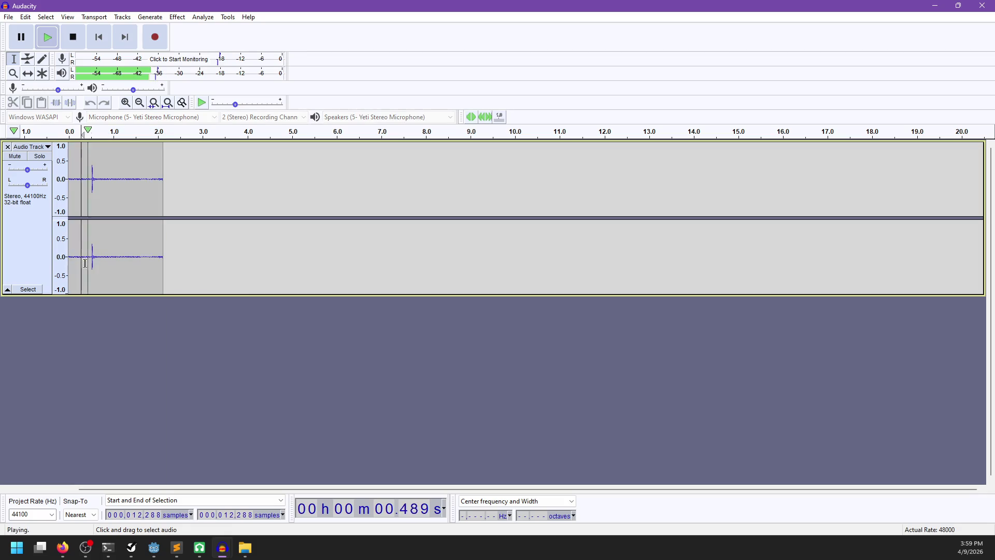
{"action": "left_click_drag", "start_coordinate": [102, 262], "coordinate": [209, 267]}
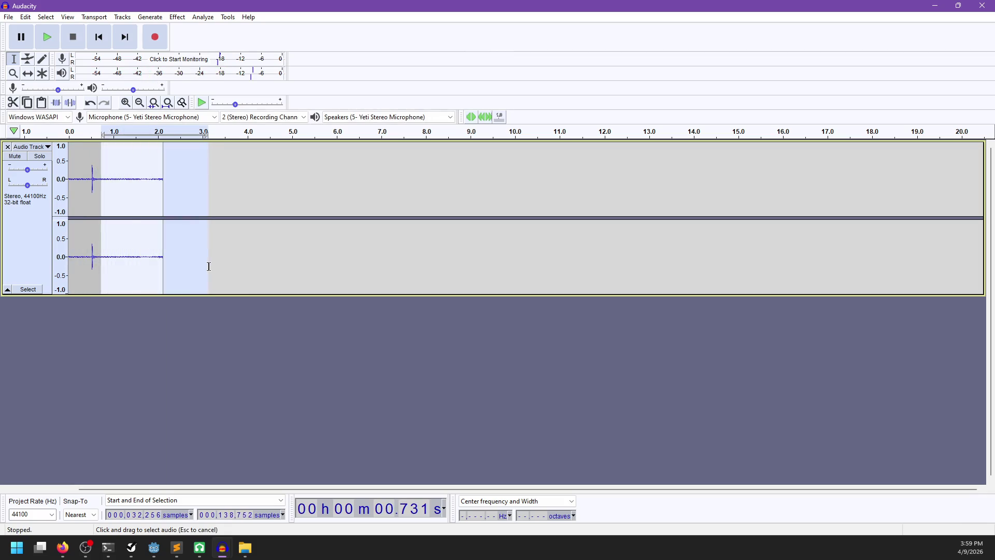
Delete the trailing audio after 0.73 s and replay the clip.
{"action": "key", "text": "Delete"}
{"action": "left_click", "coordinate": [98, 38]}
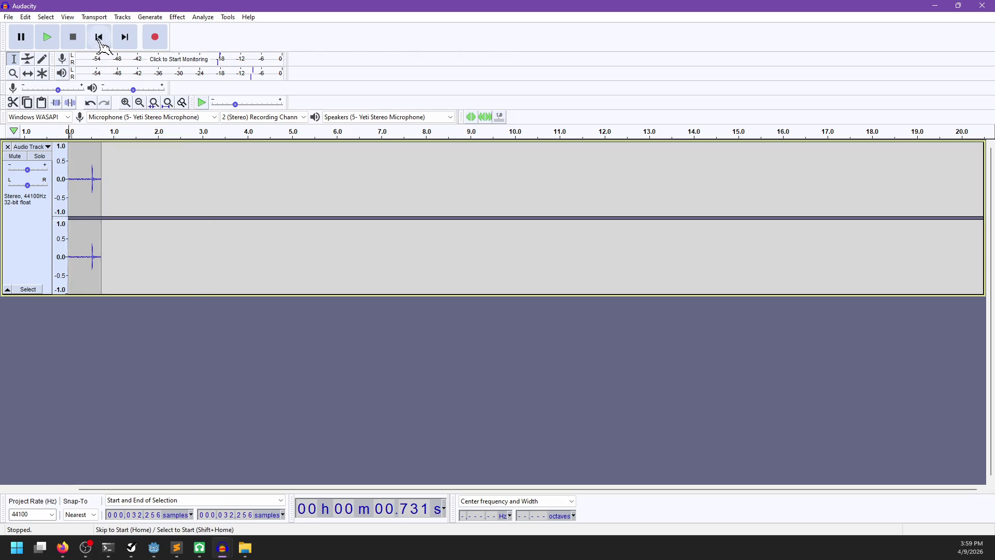
{"action": "key", "text": "space"}
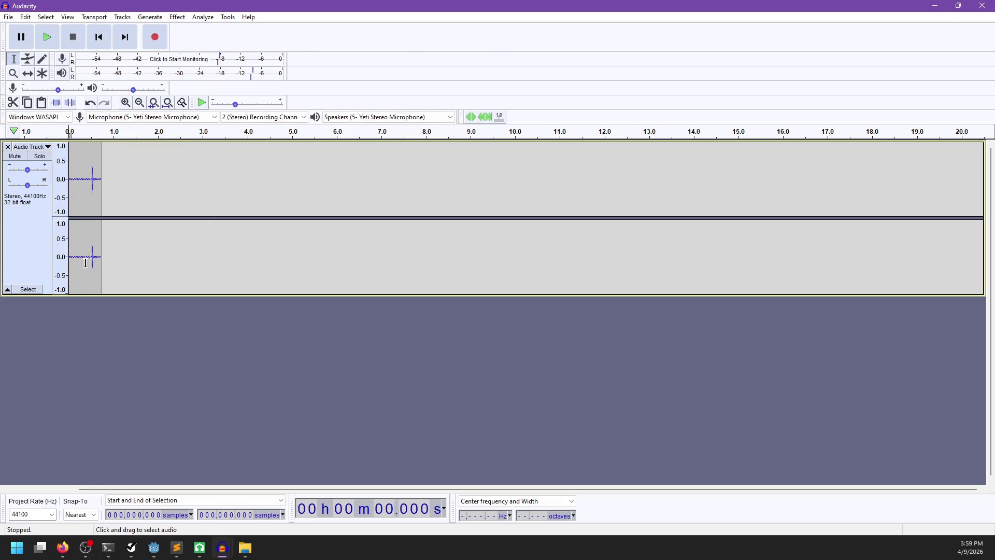
Capture a noise profile from the quiet opening up to 0.46 s.
{"action": "left_click_drag", "start_coordinate": [89, 257], "coordinate": [65, 264]}
{"action": "key", "text": "space"}
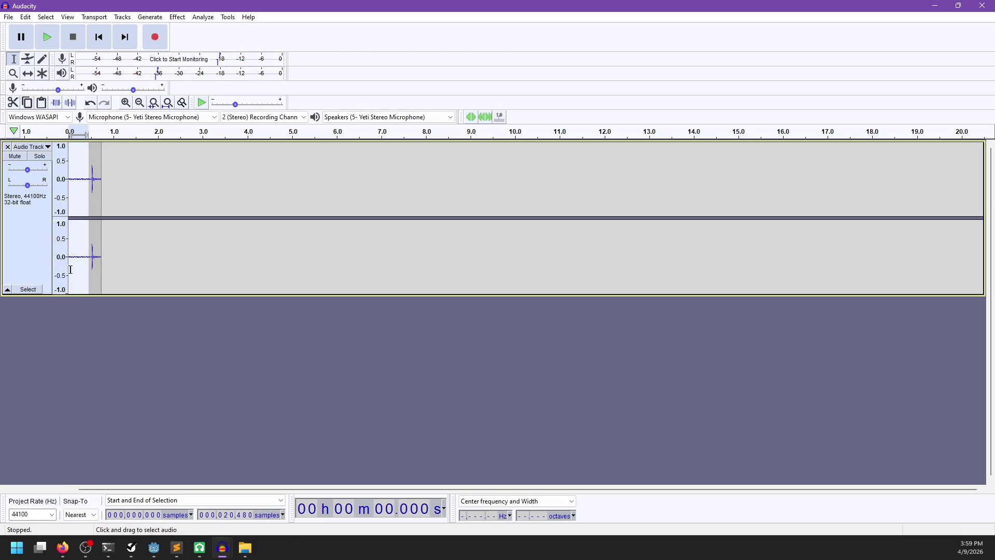
{"action": "left_click", "coordinate": [177, 17]}
{"action": "left_click", "coordinate": [182, 26]}
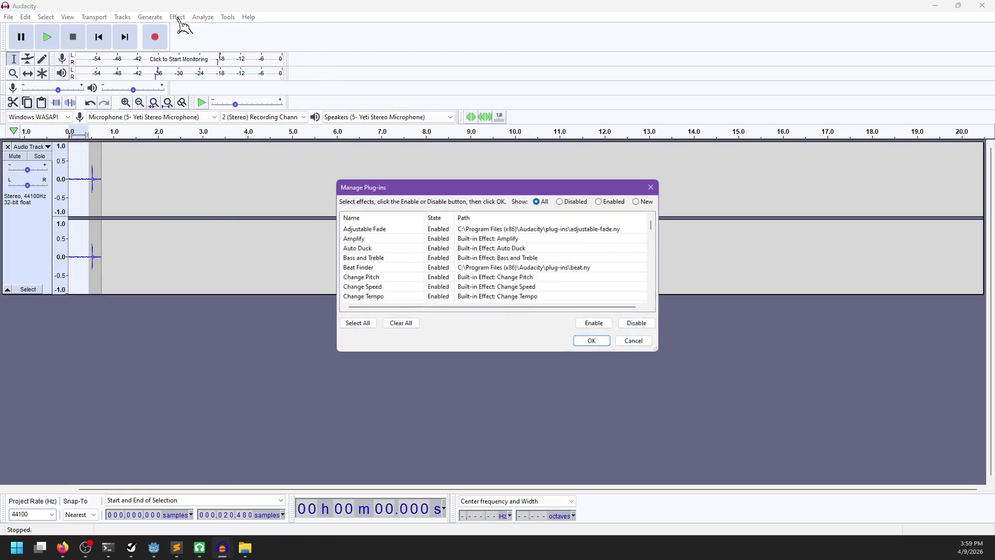
{"action": "key", "text": "Escape"}
{"action": "left_click", "coordinate": [180, 18]}
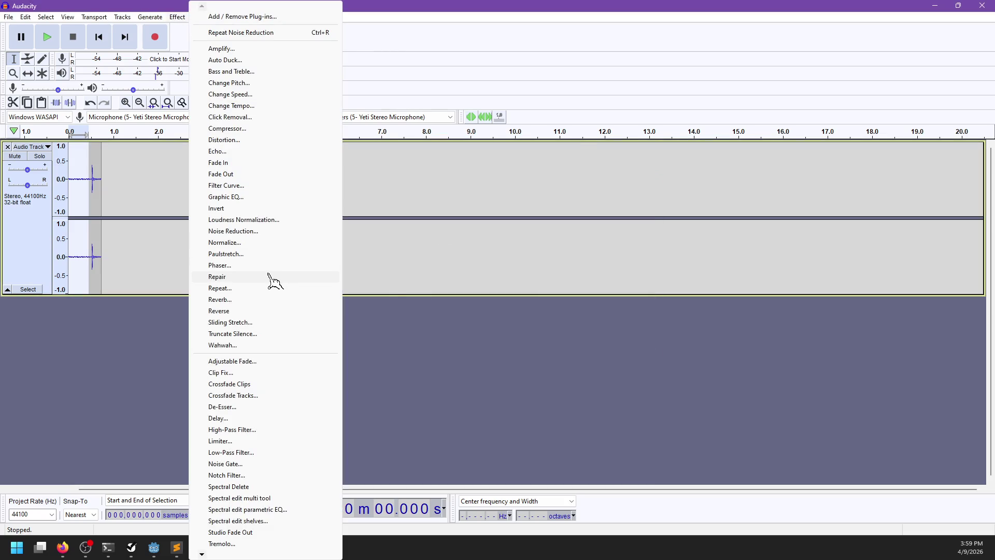
{"action": "left_click", "coordinate": [240, 231]}
{"action": "left_click", "coordinate": [489, 222]}
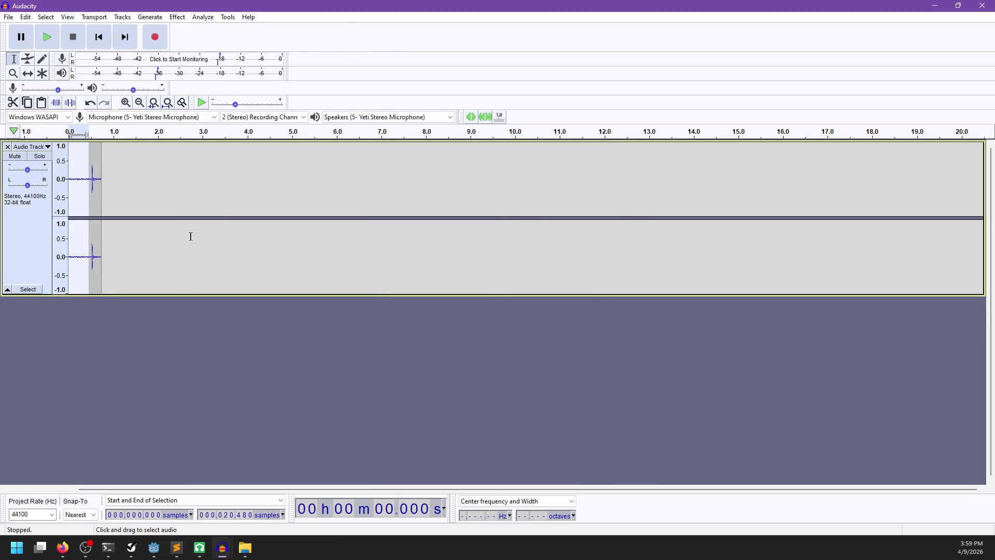
Delete the first half second of audio and play the shortened clip.
{"action": "key", "text": "ctrl+a"}
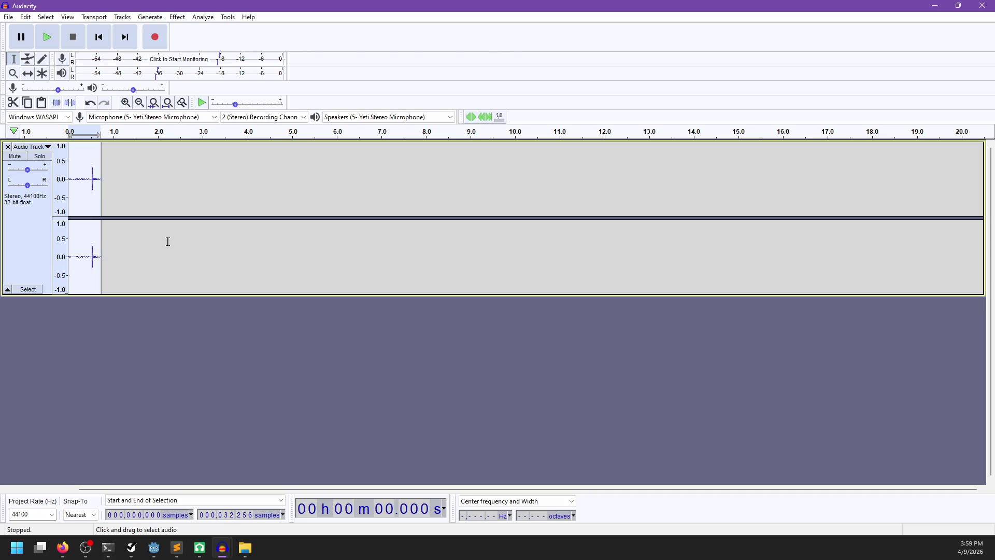
{"action": "left_click", "coordinate": [99, 37]}
{"action": "key", "text": "space"}
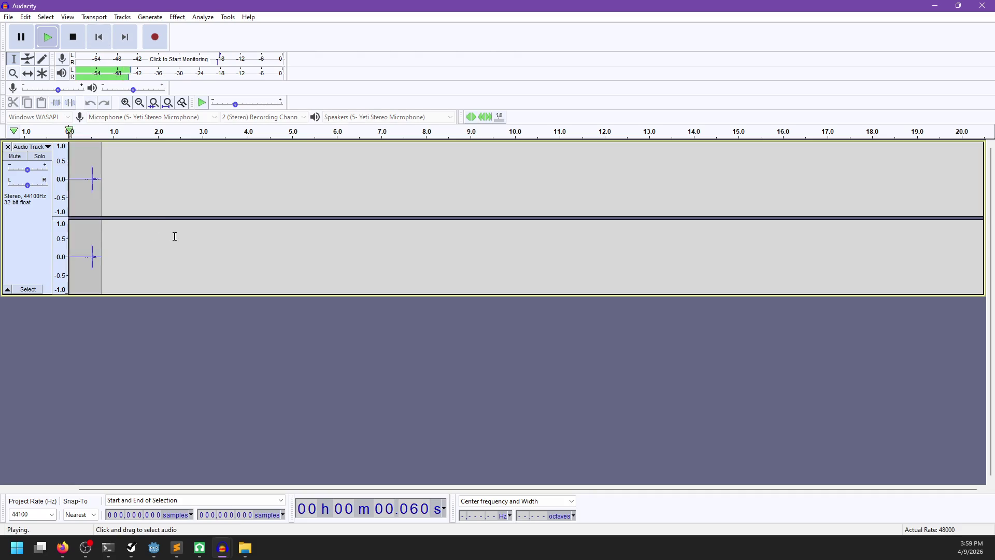
{"action": "left_click_drag", "start_coordinate": [91, 260], "coordinate": [55, 270]}
{"action": "key", "text": "Delete"}
{"action": "key", "text": "space"}
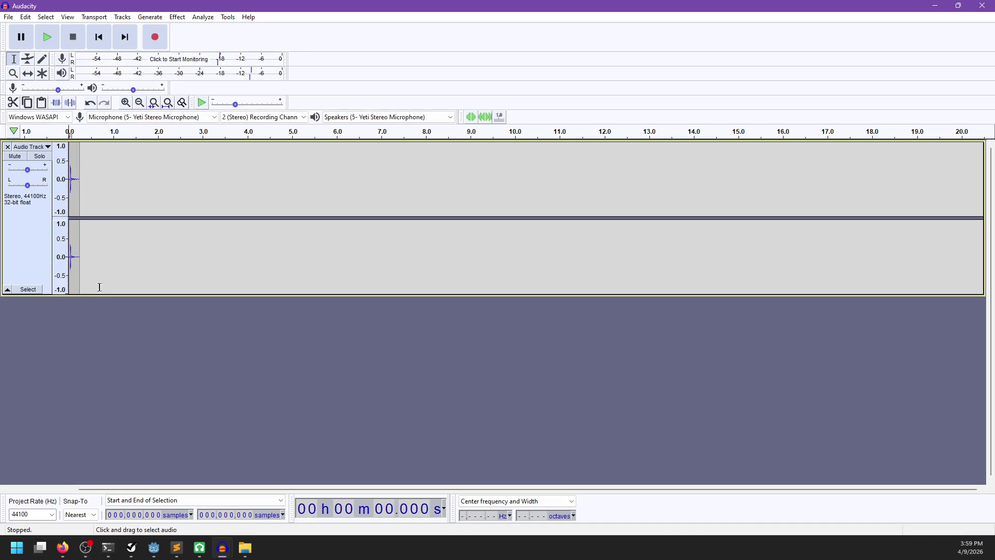
Zoom in and delete the quiet tail after the pop.
{"action": "key", "text": "ctrl+1"}
{"action": "left_click_drag", "start_coordinate": [85, 179], "coordinate": [91, 178]}
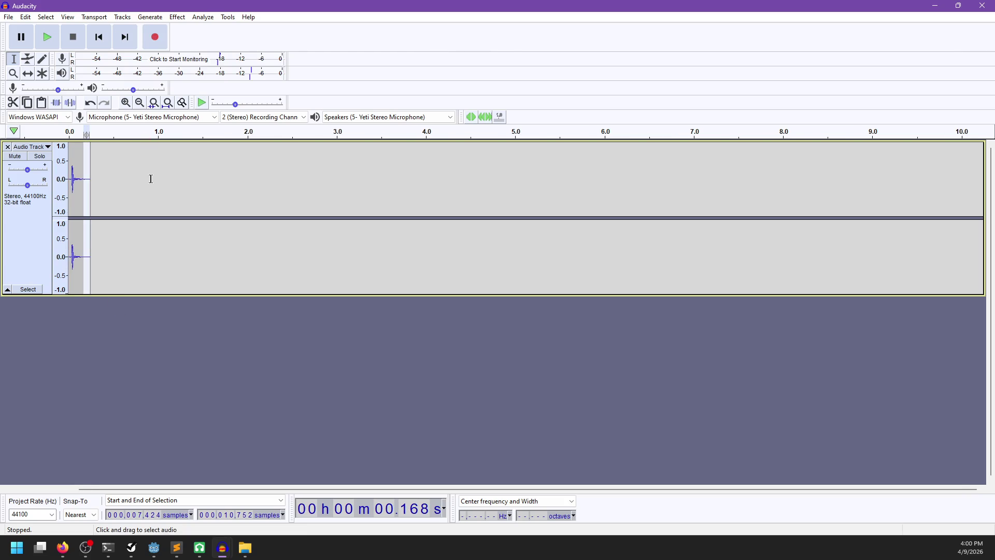
{"action": "key", "text": "Delete"}
{"action": "left_click", "coordinate": [98, 37]}
{"action": "key", "text": "space"}
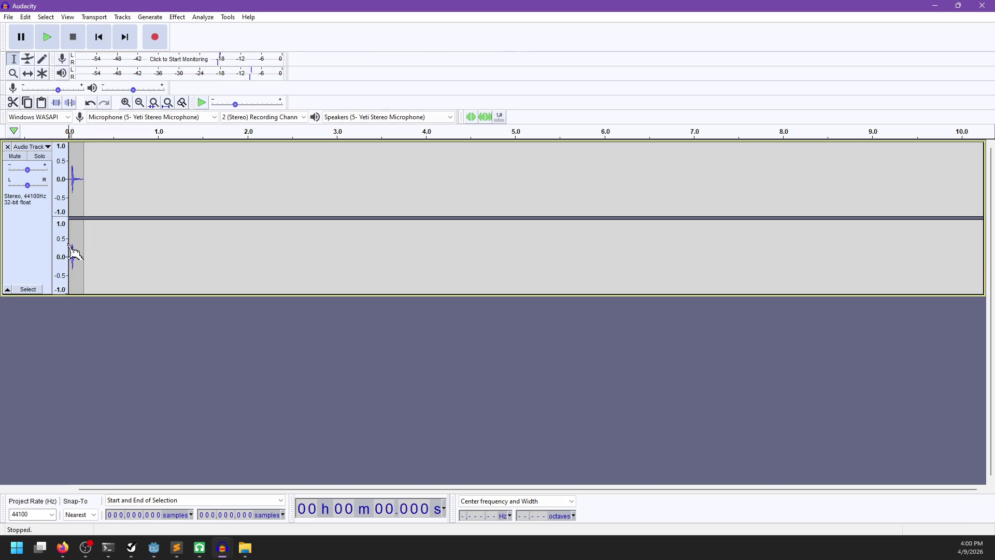
Remove the leading silence before the pop and play the trimmed pop to check it.
{"action": "left_click_drag", "start_coordinate": [73, 256], "coordinate": [59, 259]}
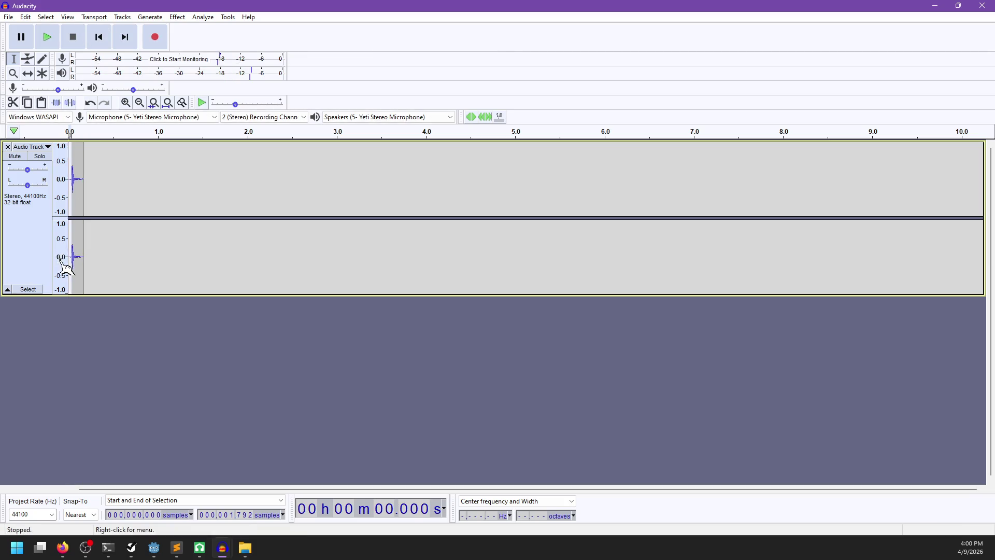
{"action": "key", "text": "ctrl+1"}
{"action": "key", "text": "ctrl+1"}
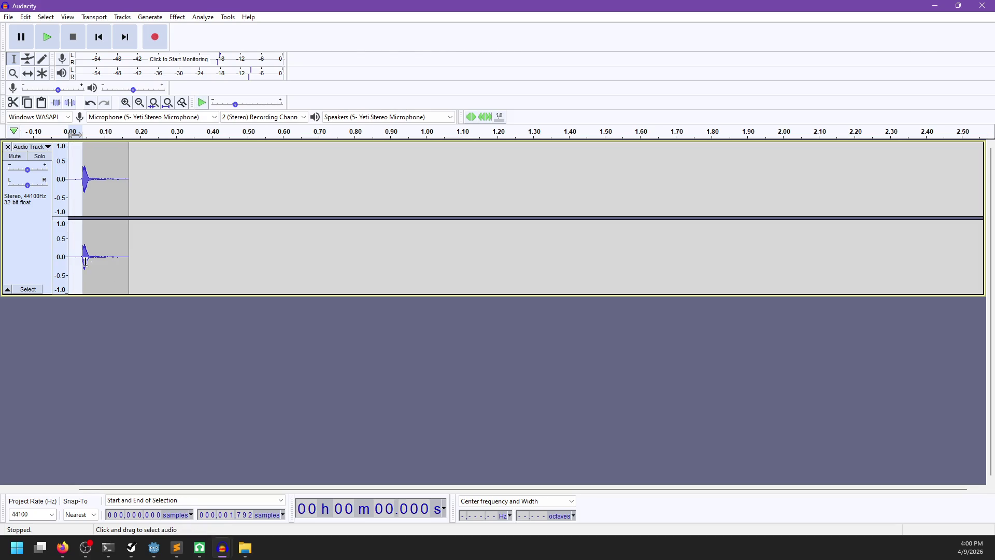
{"action": "mouse_move", "coordinate": [79, 256]}
{"action": "left_mouse_down"}
{"action": "mouse_move", "coordinate": [57, 259]}
{"action": "mouse_move", "coordinate": [130, 262]}
{"action": "left_mouse_up"}
{"action": "key", "text": "space"}
{"action": "key", "text": "space"}
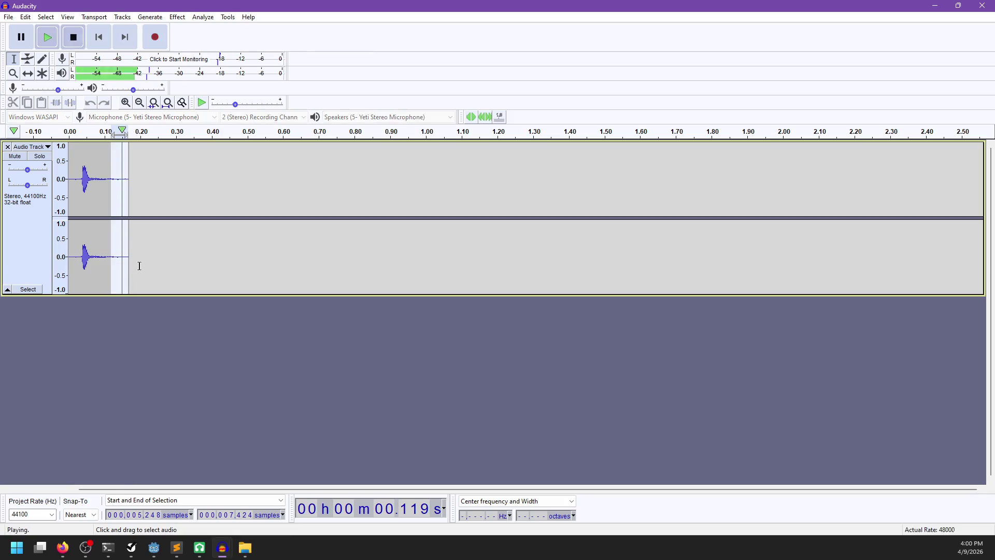
{"action": "left_click", "coordinate": [70, 259]}
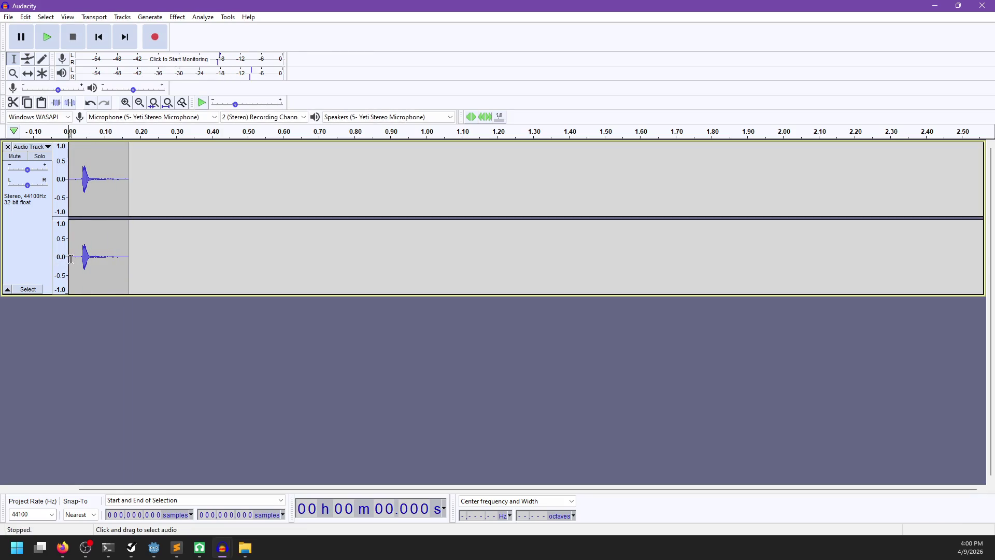
{"action": "left_click_drag", "start_coordinate": [78, 257], "coordinate": [54, 261]}
{"action": "key", "text": "Delete"}
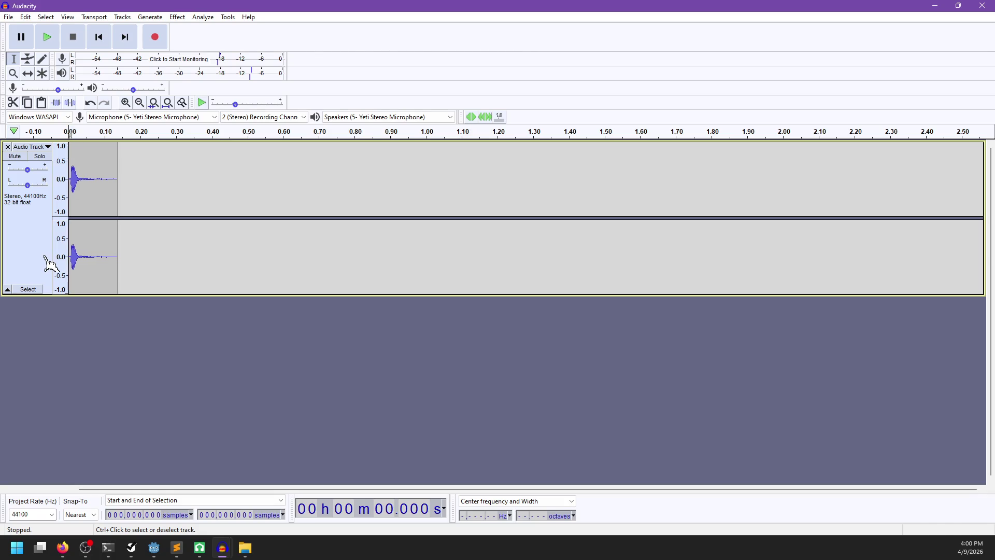
{"action": "key", "text": "ctrl+3"}
{"action": "key", "text": "space"}
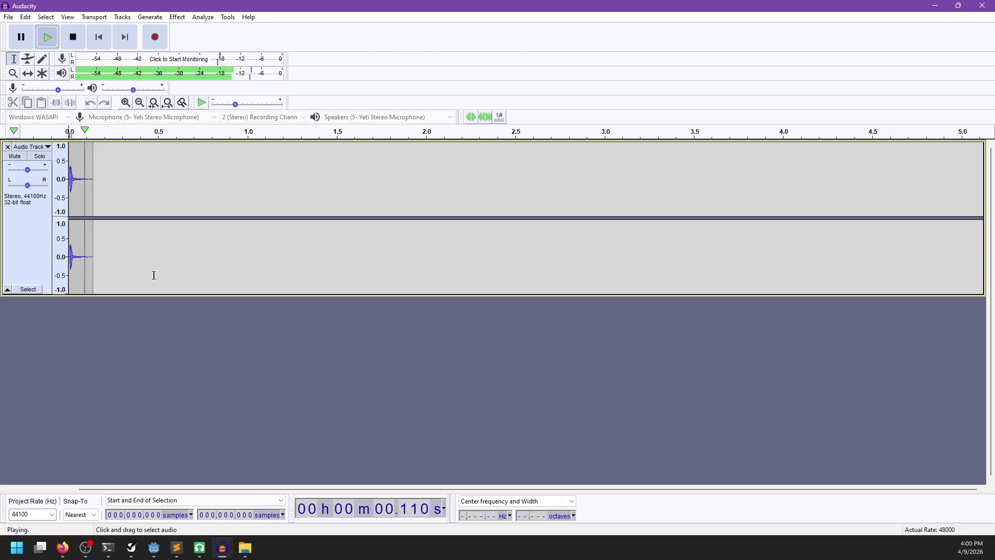
{"action": "key", "text": "space"}
{"action": "key", "text": "space"}
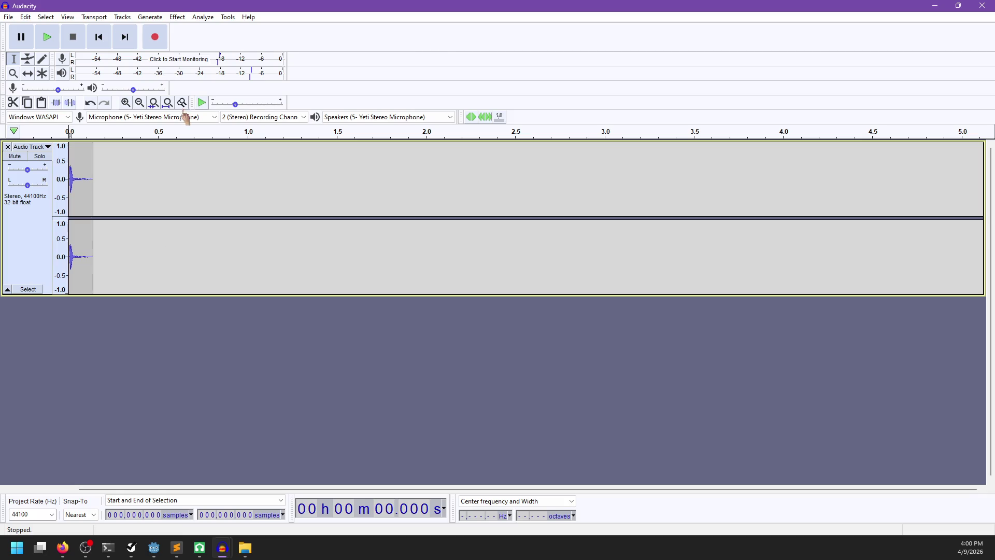
Bring up the Export Audio dialog for the trimmed pop.
{"action": "left_click", "coordinate": [177, 17]}
{"action": "left_click", "coordinate": [255, 315]}
{"action": "key", "text": "ctrl+shift+e"}
Export the sound as 'pop' into a new 'actions' folder inside sound.
{"action": "left_click", "coordinate": [214, 49]}
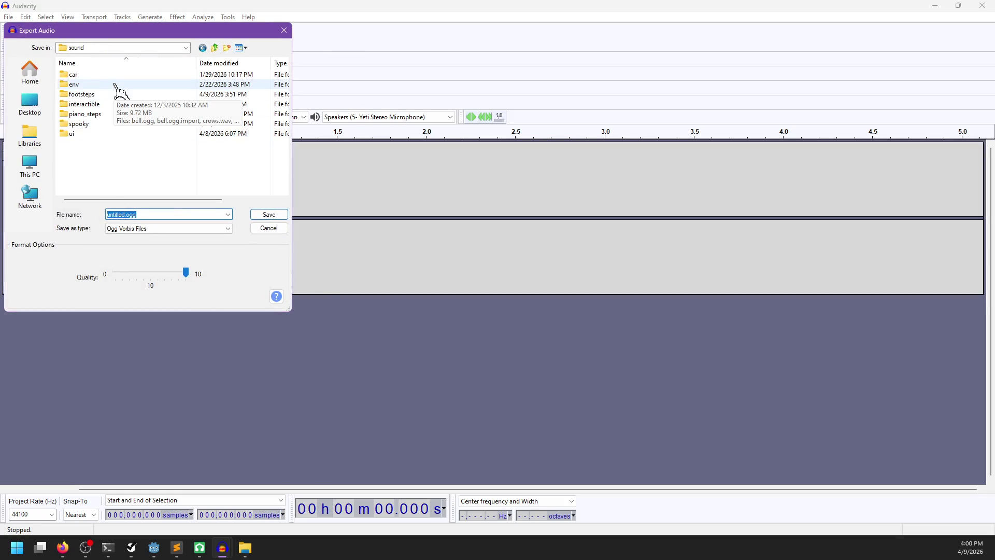
{"action": "left_click", "coordinate": [227, 48]}
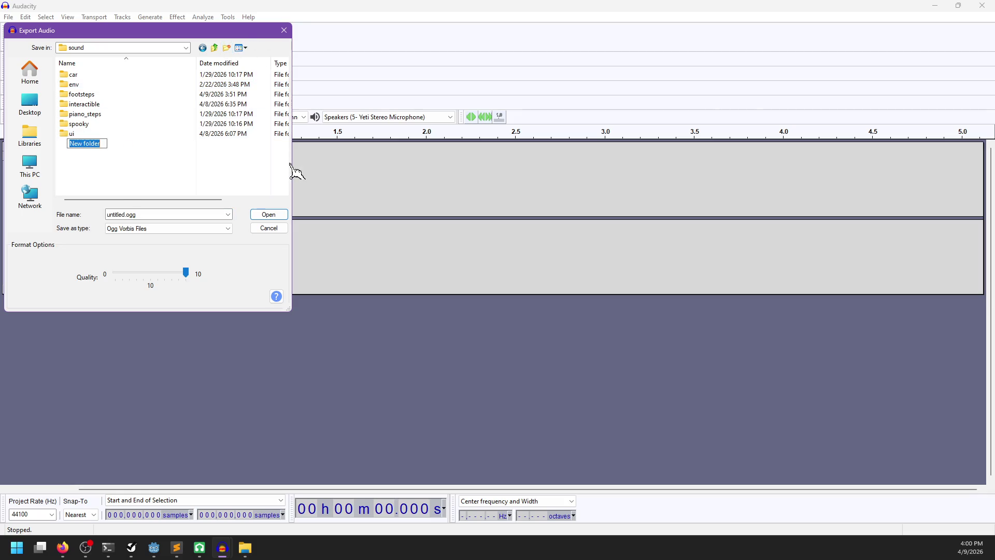
{"action": "type", "text": "actions"}
{"action": "key", "text": "Return"}
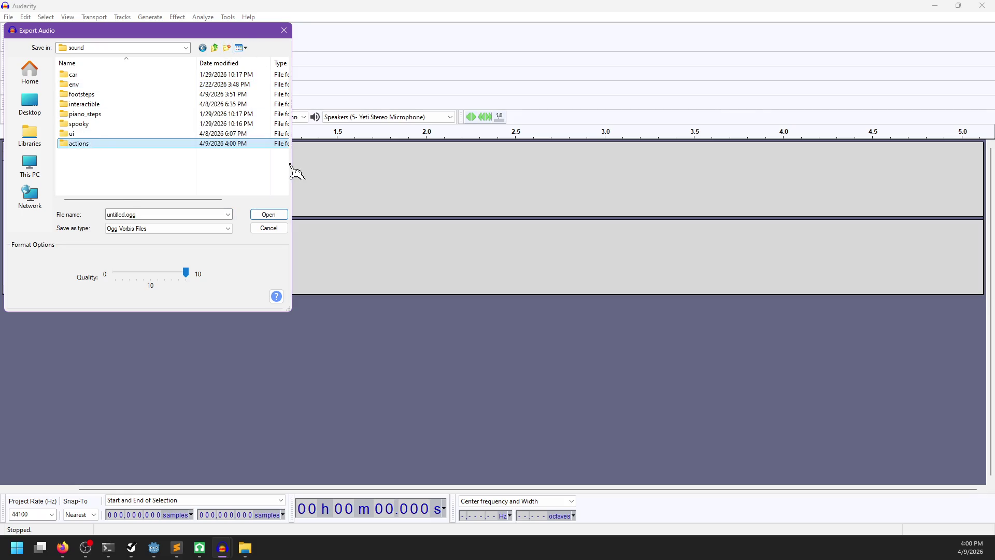
{"action": "double_click", "coordinate": [143, 148]}
{"action": "triple_click", "coordinate": [166, 214]}
{"action": "type", "text": "pop"}
{"action": "key", "text": "Return"}
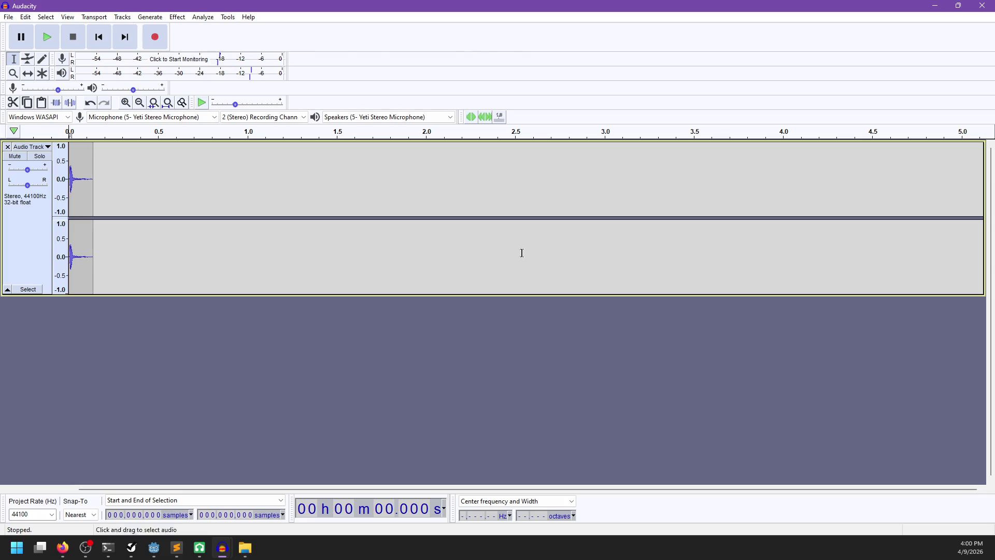
Close the untitled and jump1 projects without saving.
{"action": "left_click", "coordinate": [982, 5]}
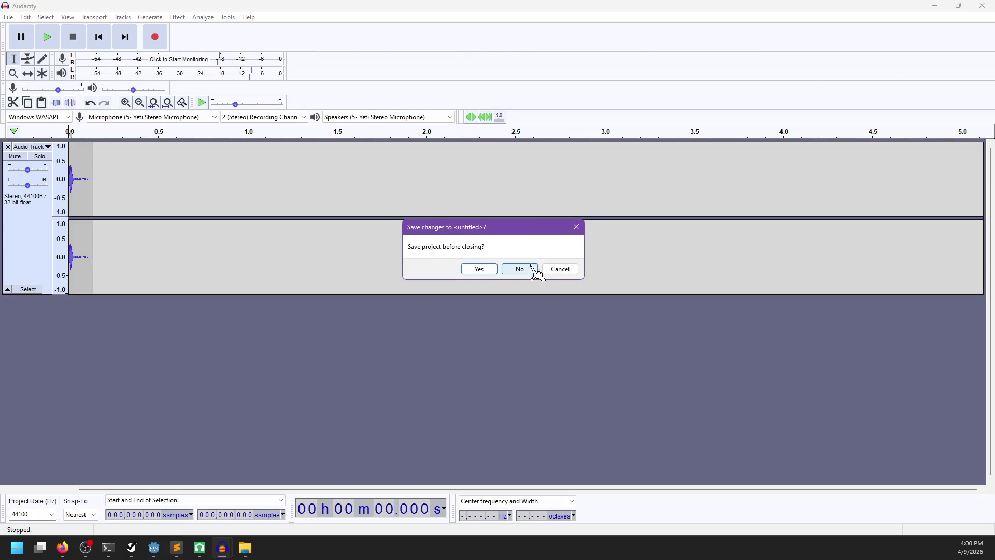
{"action": "left_click", "coordinate": [532, 269]}
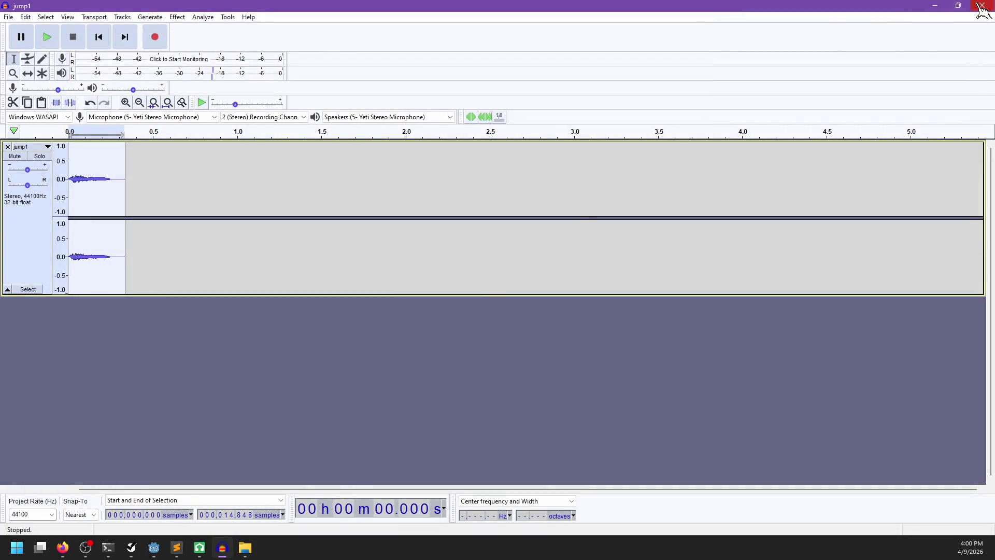
{"action": "left_click", "coordinate": [982, 5]}
{"action": "left_click", "coordinate": [520, 269]}
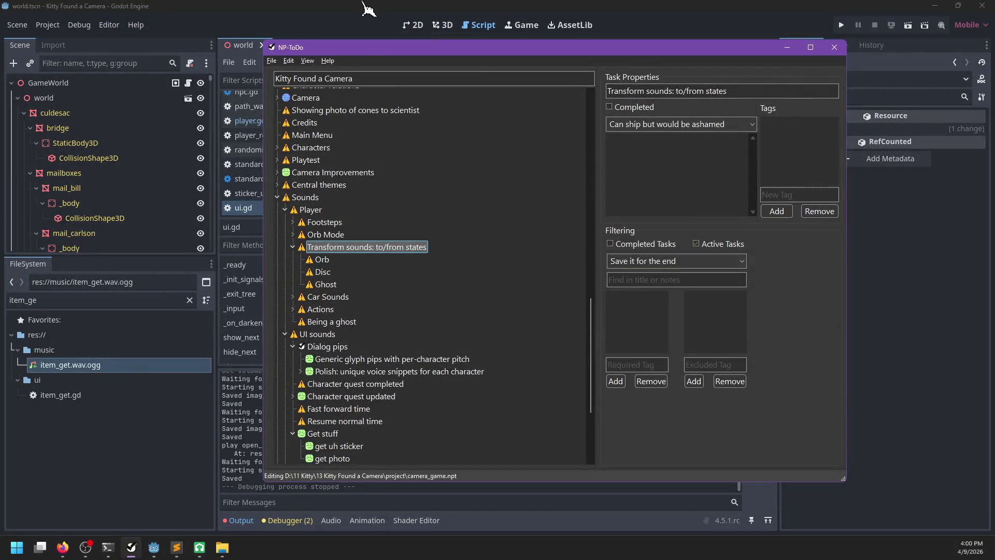
Return to Godot and open player.gd in the script editor.
{"action": "left_click", "coordinate": [368, 10]}
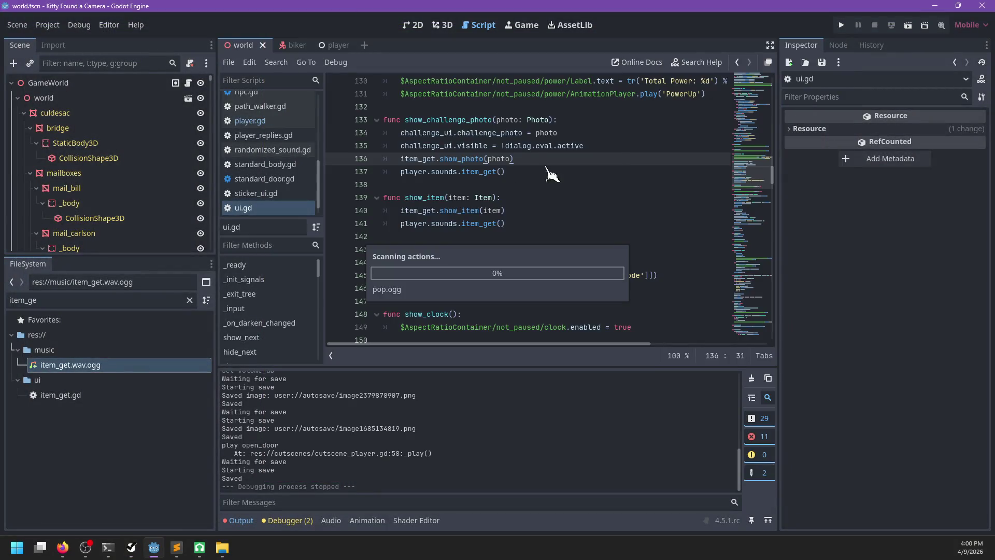
{"action": "left_click", "coordinate": [561, 212]}
{"action": "key", "text": "ctrl+f"}
{"action": "key", "text": "Escape"}
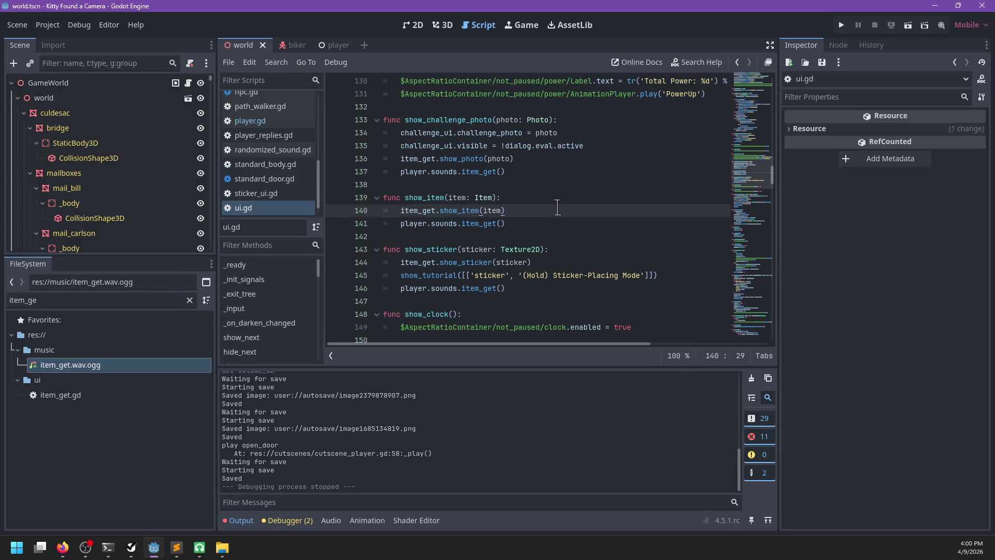
{"action": "left_click", "coordinate": [263, 123]}
{"action": "scroll", "coordinate": [593, 188], "scroll_direction": "down", "scroll_amount": 6}
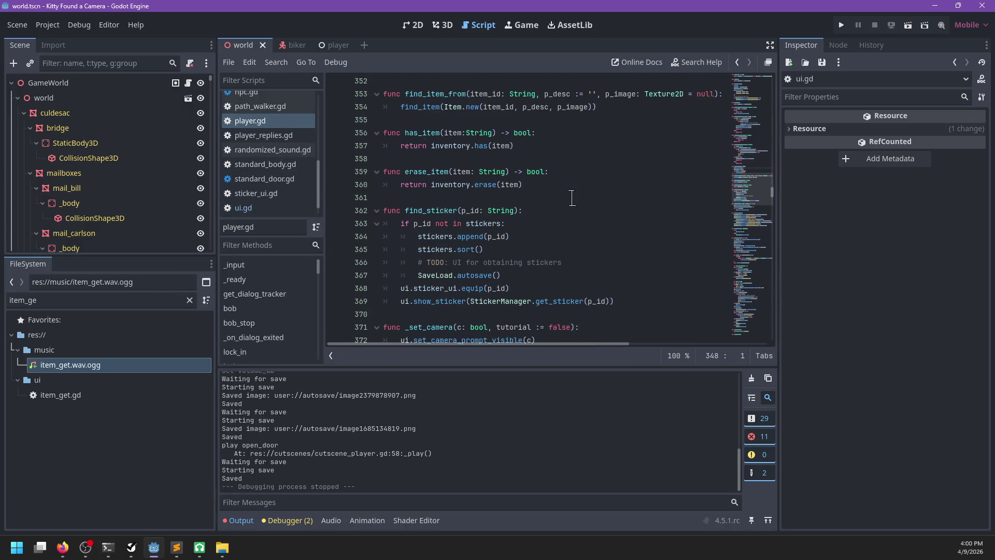
{"action": "scroll", "coordinate": [292, 173], "scroll_direction": "up", "scroll_amount": 5}
{"action": "scroll", "coordinate": [283, 166], "scroll_direction": "down", "scroll_amount": 5}
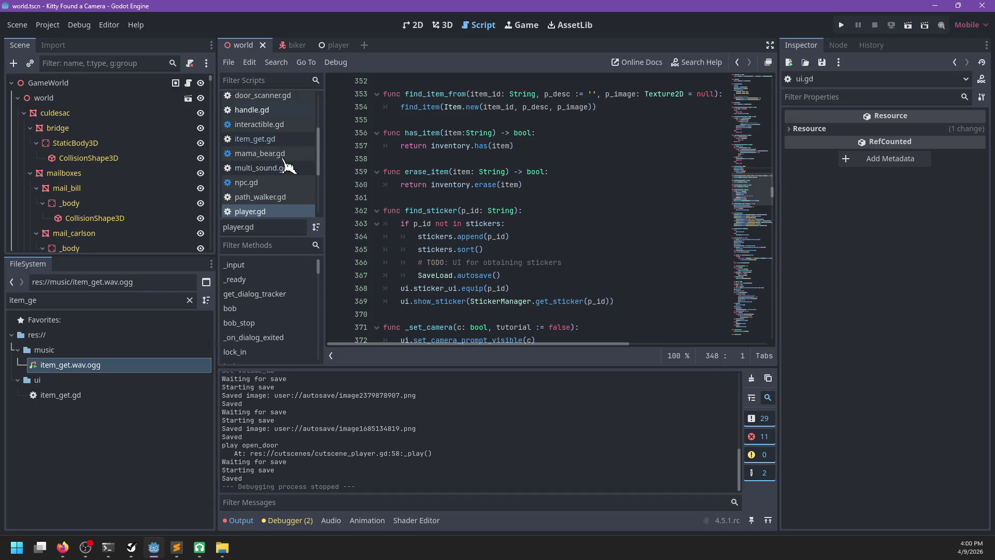
Search player.gd for be_normal and jump to the body_mode definition.
{"action": "left_click", "coordinate": [500, 180]}
{"action": "key", "text": "ctrl+f"}
{"action": "type", "text": "be_normal"}
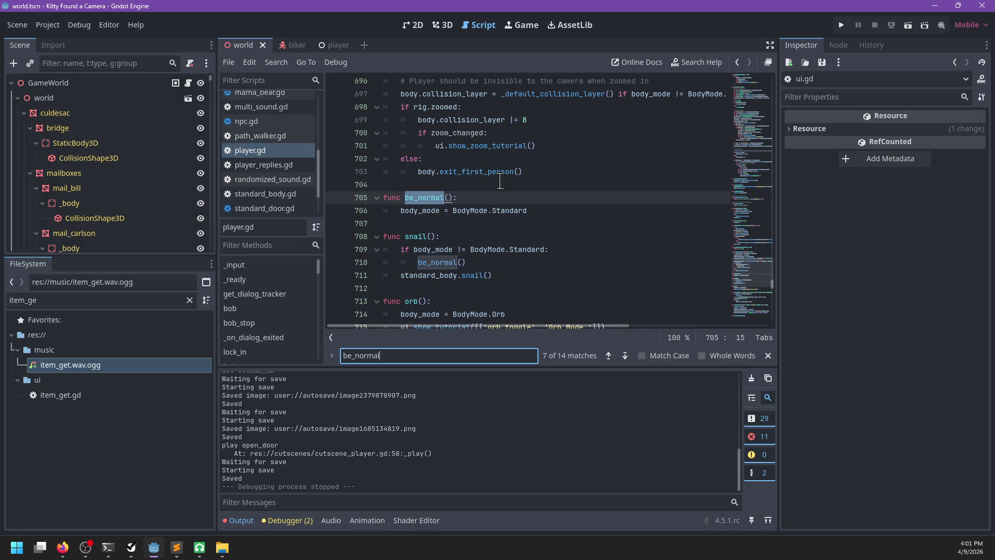
{"action": "key", "text": "Escape"}
{"action": "left_click", "coordinate": [434, 211], "text": "ctrl"}
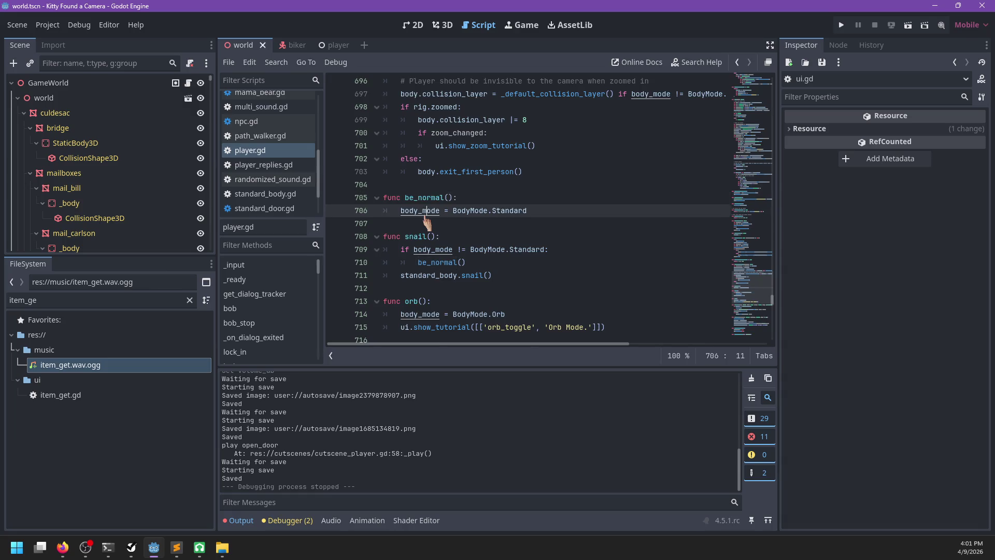
{"action": "scroll", "coordinate": [520, 190], "scroll_direction": "down", "scroll_amount": 3}
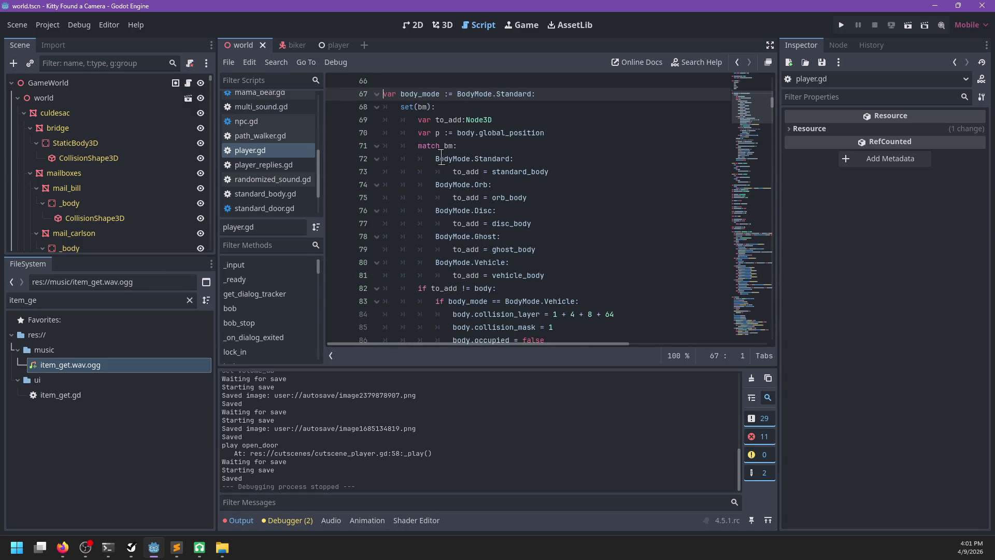
Add an 'if body_mode != bm:' check below the standard_body assignment.
{"action": "double_click", "coordinate": [440, 159]}
{"action": "left_click", "coordinate": [424, 108]}
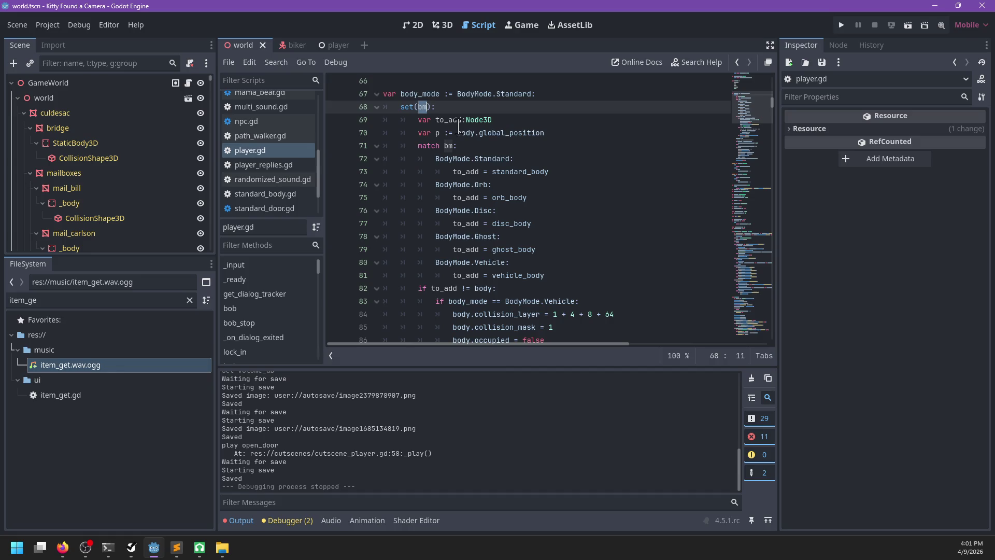
{"action": "left_click", "coordinate": [538, 158]}
{"action": "key", "text": "Down"}
{"action": "key", "text": "End"}
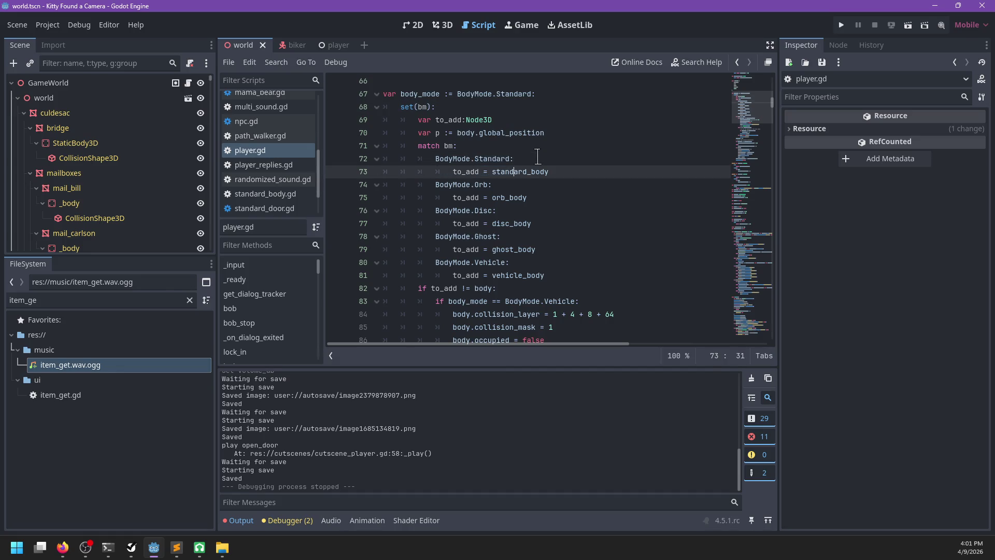
{"action": "key", "text": "Return"}
{"action": "type", "text": "if body."}
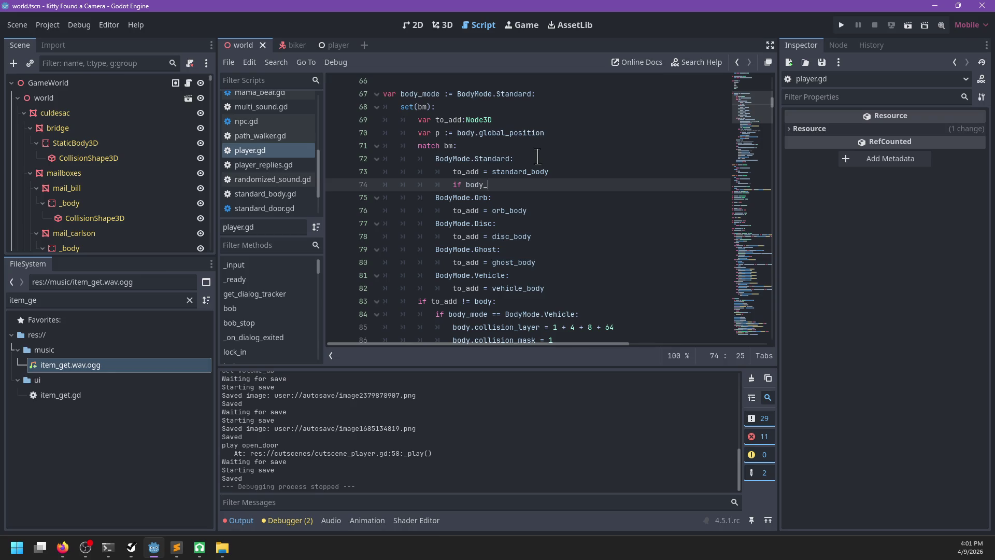
{"action": "type", "text": "mode !="}
{"action": "type", "text": " body"}
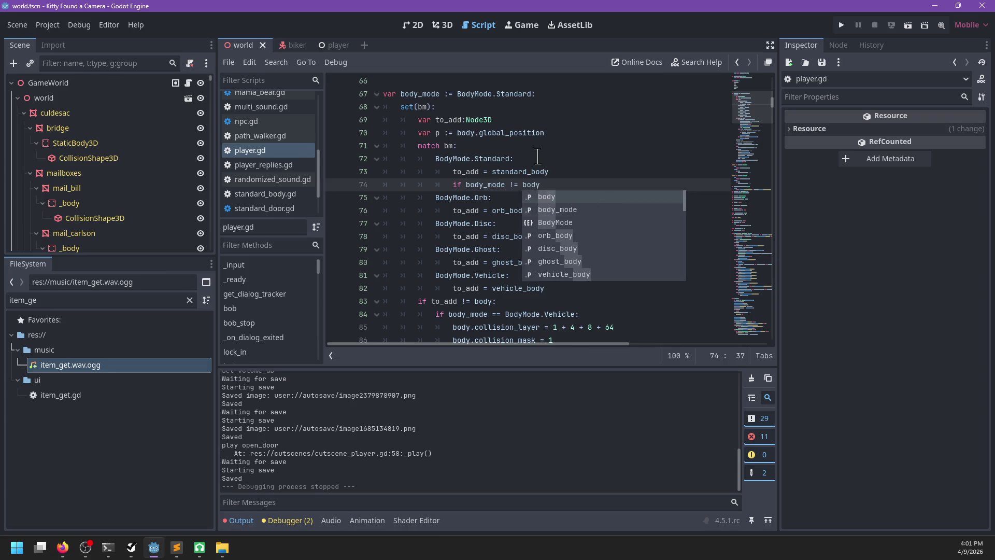
{"action": "type", "text": "_mode."}
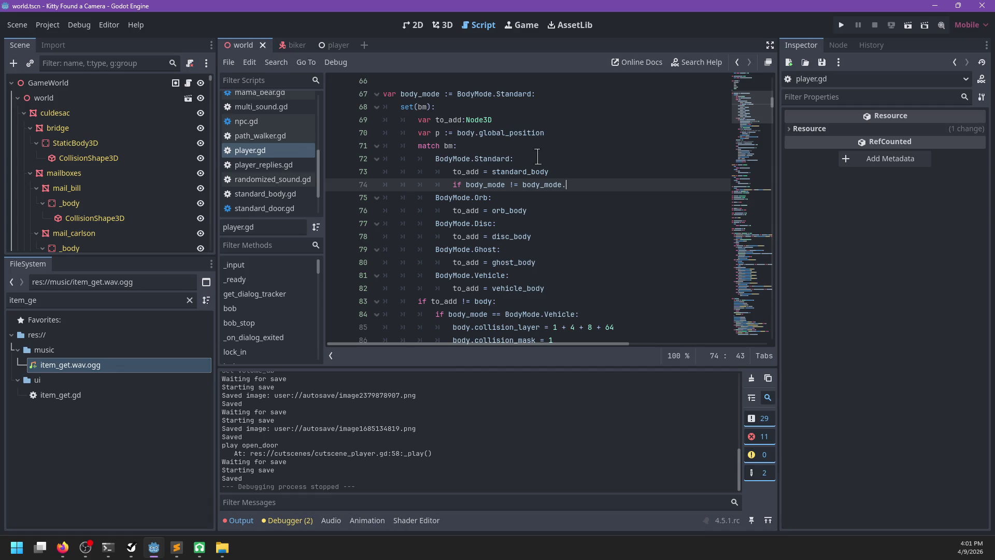
{"action": "type", "text": "odyMode."}
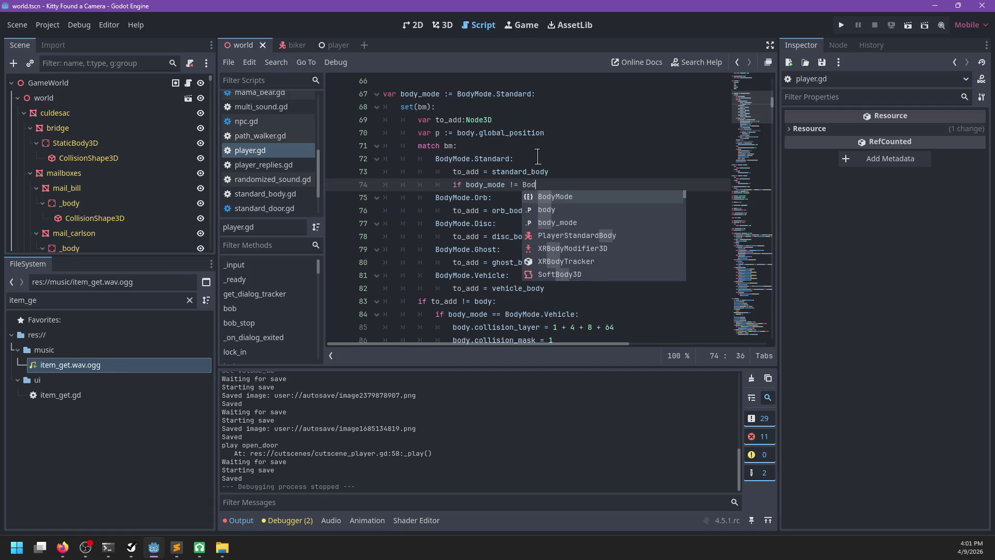
{"action": "key", "text": "ctrl+BackSpace"}
{"action": "type", "text": "bm:"}
{"action": "key", "text": "Return"}
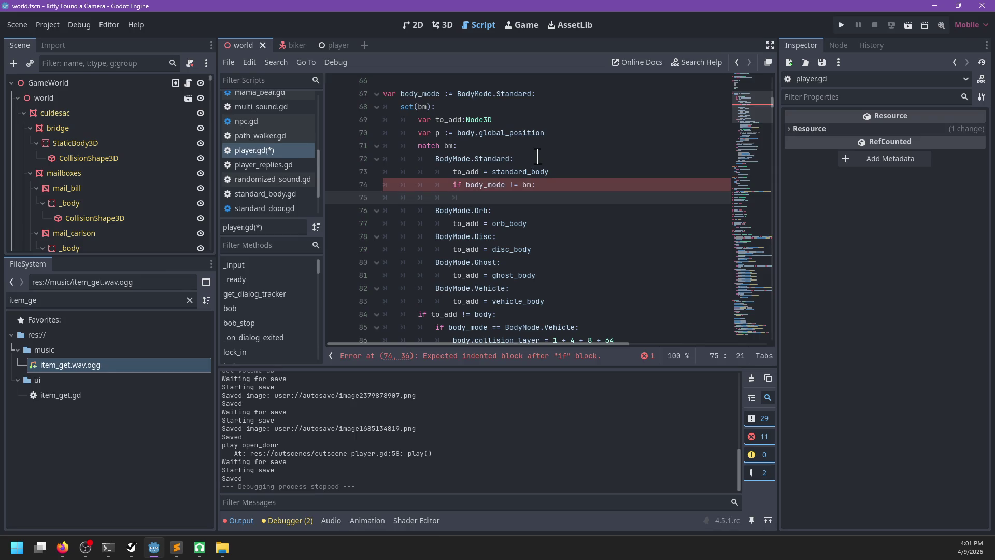
Delete that misplaced if line from inside the match and save.
{"action": "scroll", "coordinate": [537, 157], "scroll_direction": "down", "scroll_amount": 1}
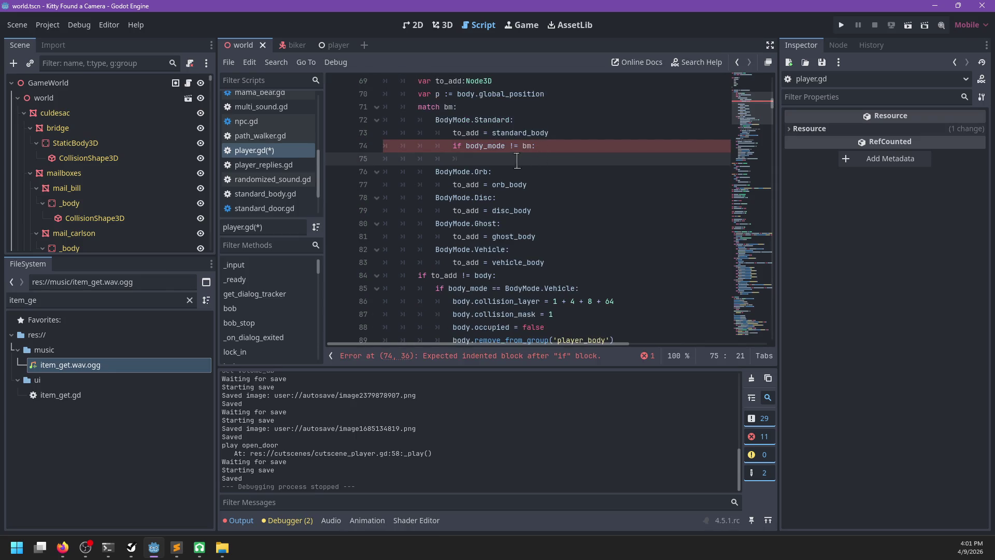
{"action": "left_click_drag", "start_coordinate": [517, 160], "coordinate": [580, 138]}
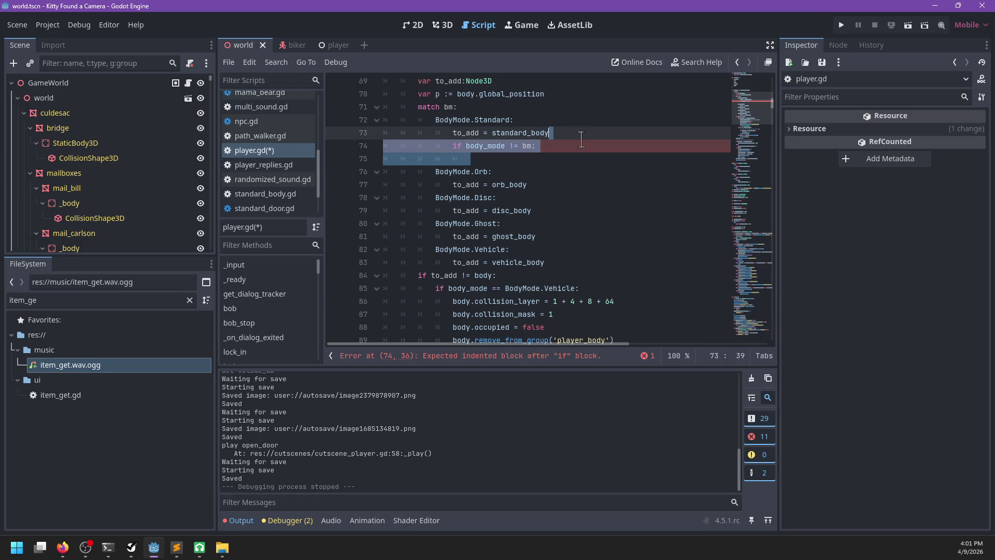
{"action": "key", "text": "BackSpace"}
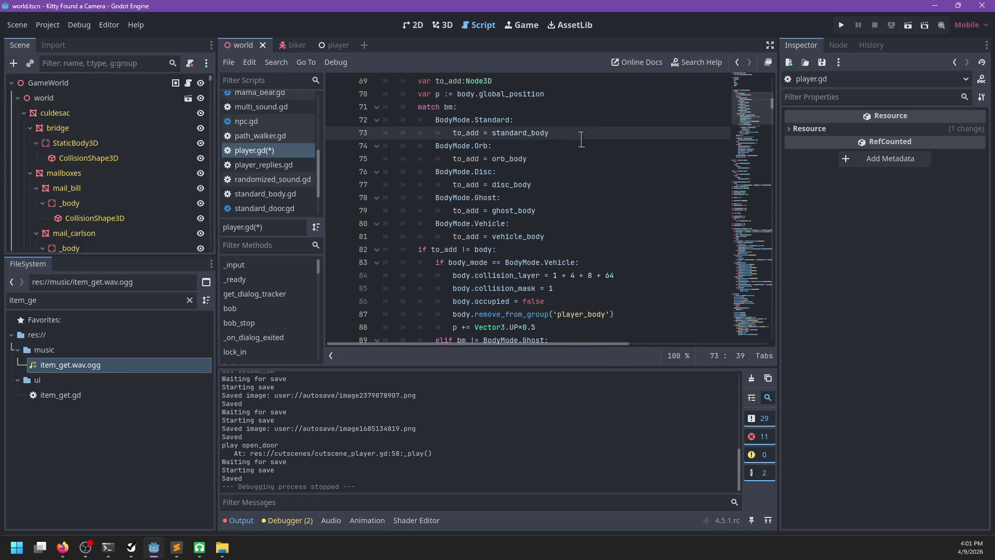
{"action": "key", "text": "ctrl+s"}
After the match block, add 'if body_mode != bm:' calling sounds.enter_state(bm), then save.
{"action": "left_click_drag", "start_coordinate": [436, 121], "coordinate": [552, 234]}
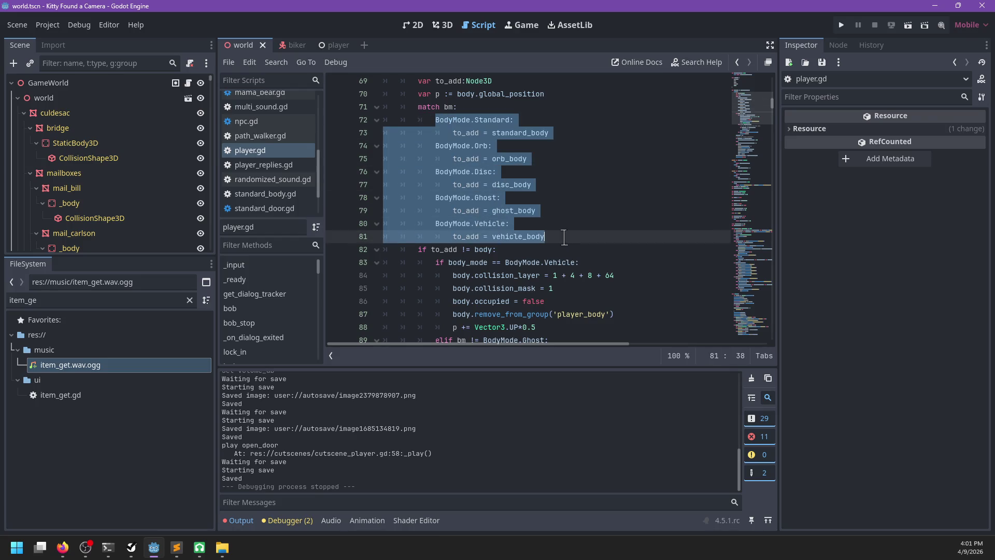
{"action": "left_click", "coordinate": [563, 237]}
{"action": "scroll", "coordinate": [576, 240], "scroll_direction": "down", "scroll_amount": 2}
{"action": "scroll", "coordinate": [616, 183], "scroll_direction": "up", "scroll_amount": 3}
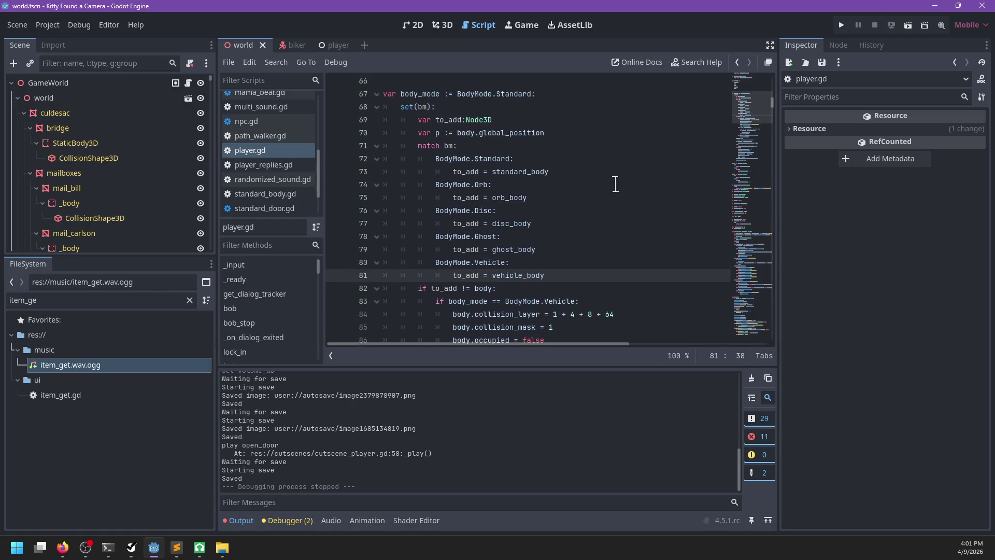
{"action": "key", "text": "Return"}
{"action": "type", "text": "if bo"}
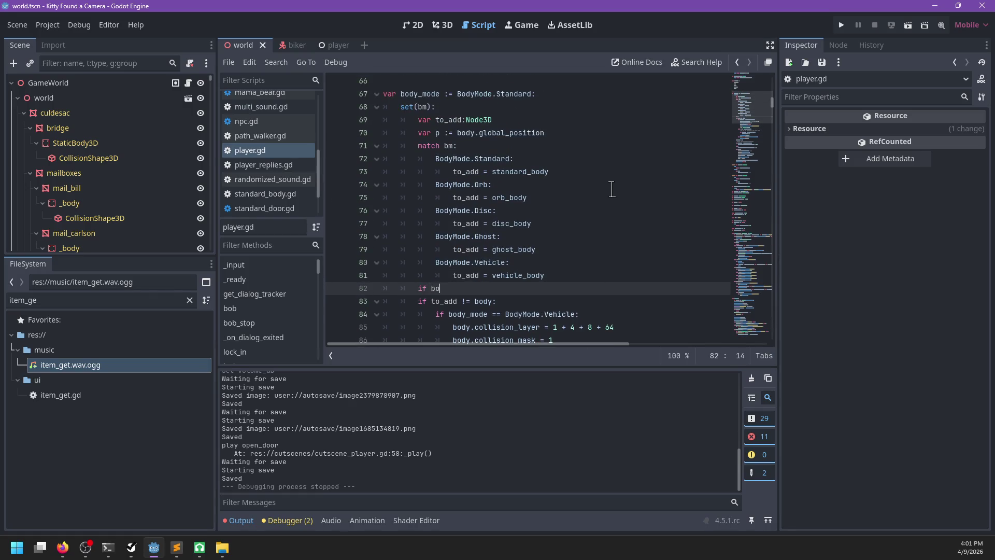
{"action": "type", "text": "dy_mode !="}
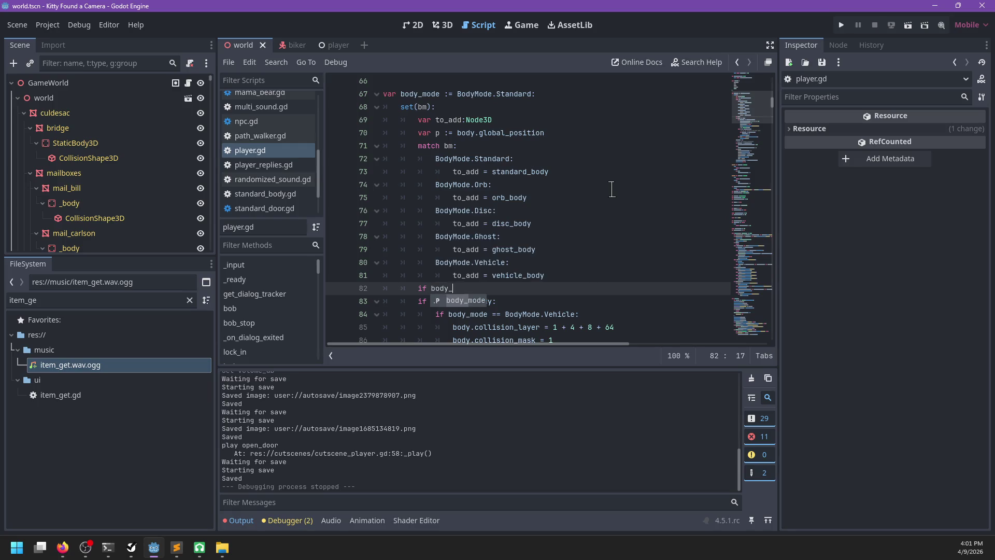
{"action": "type", "text": " bm:"}
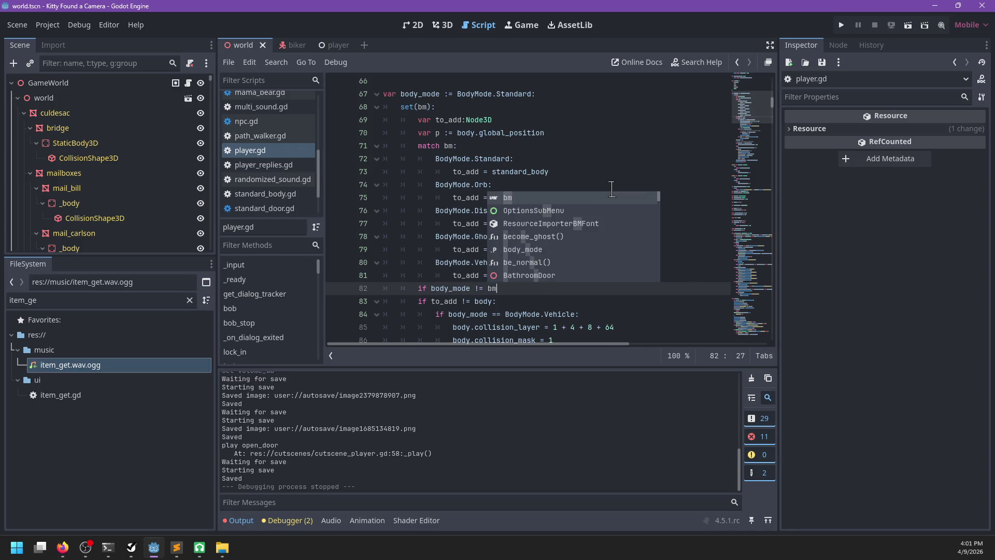
{"action": "key", "text": "Return"}
{"action": "type", "text": "sounds."}
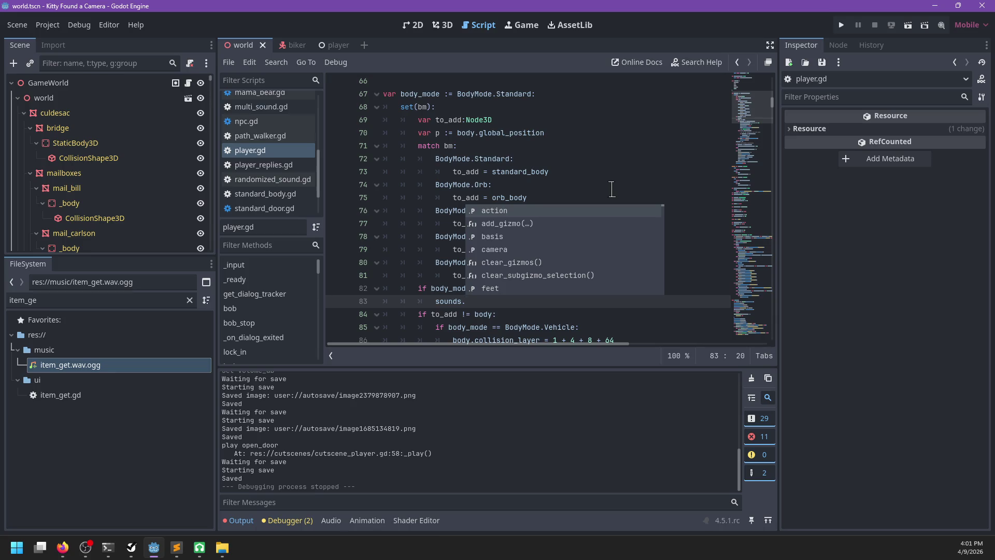
{"action": "type", "text": "enter_state(bm"}
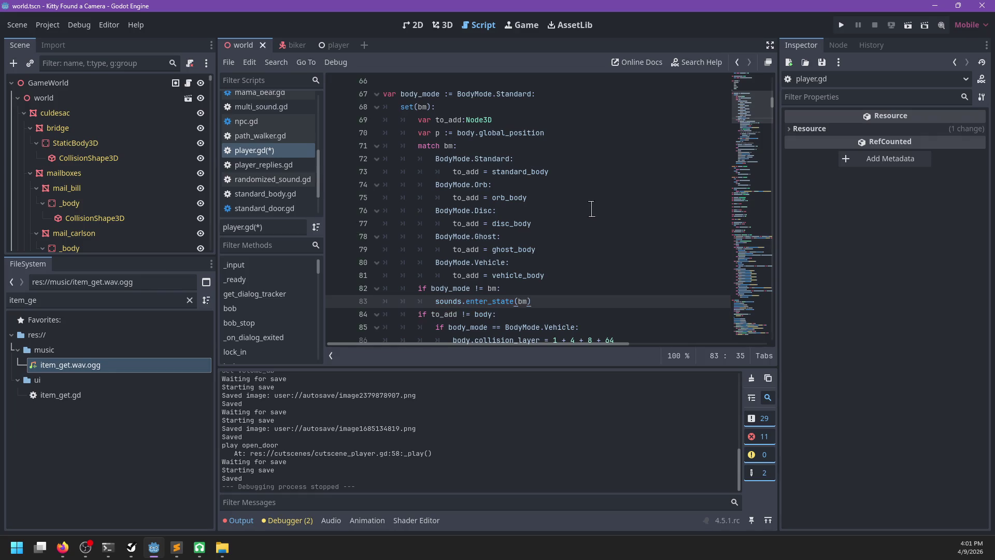
{"action": "scroll", "coordinate": [591, 204], "scroll_direction": "down", "scroll_amount": 4}
{"action": "key", "text": "ctrl+s"}
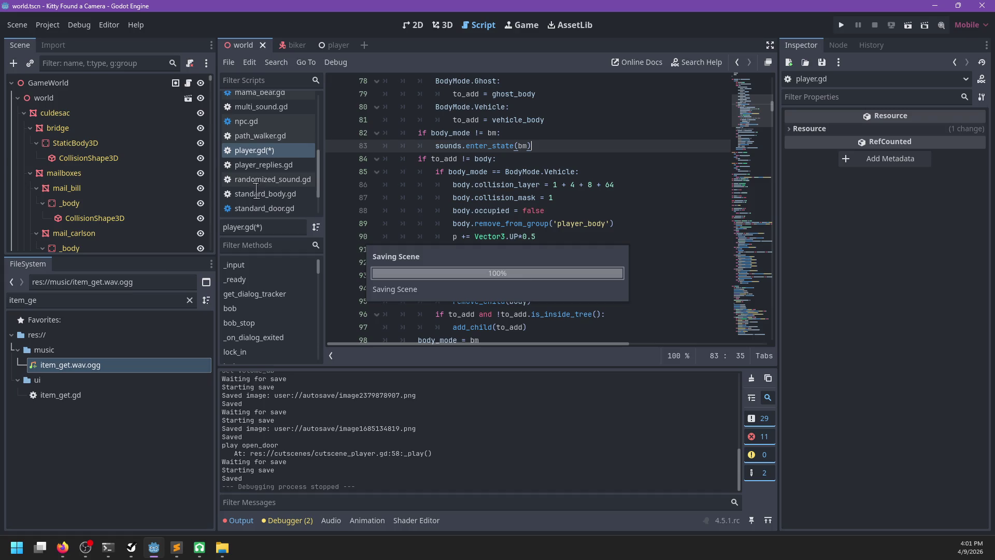
{"action": "scroll", "coordinate": [258, 192], "scroll_direction": "down", "scroll_amount": 3}
{"action": "scroll", "coordinate": [285, 187], "scroll_direction": "up", "scroll_amount": 5}
{"action": "scroll", "coordinate": [283, 186], "scroll_direction": "up", "scroll_amount": 4}
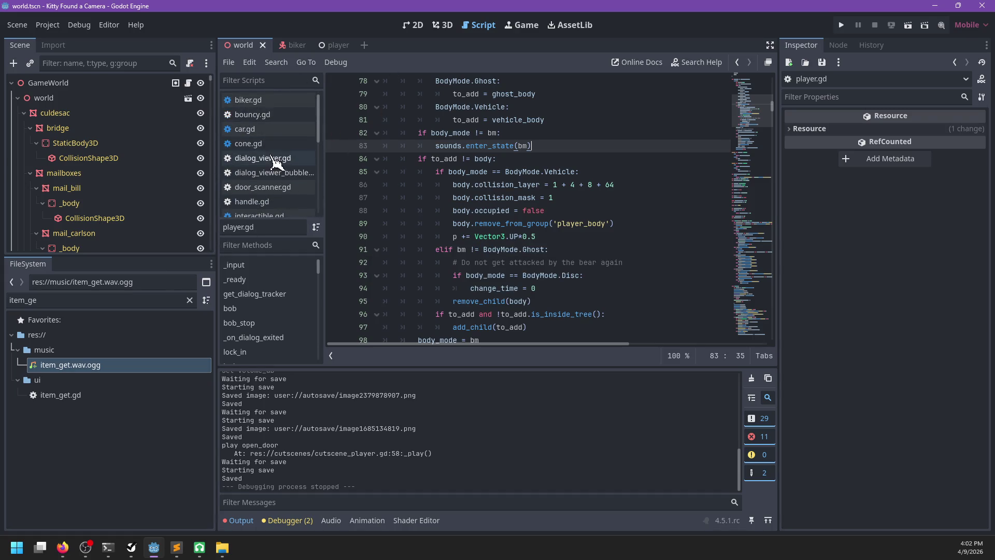
Jump from the sounds reference to open the multi_sound.gd script.
{"action": "left_click", "coordinate": [18, 98]}
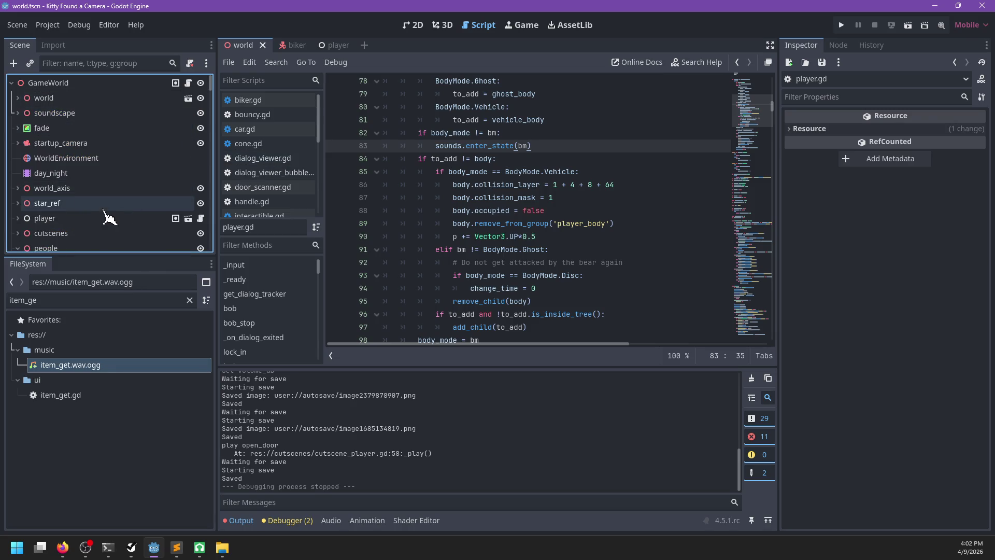
{"action": "scroll", "coordinate": [104, 210], "scroll_direction": "down", "scroll_amount": 5}
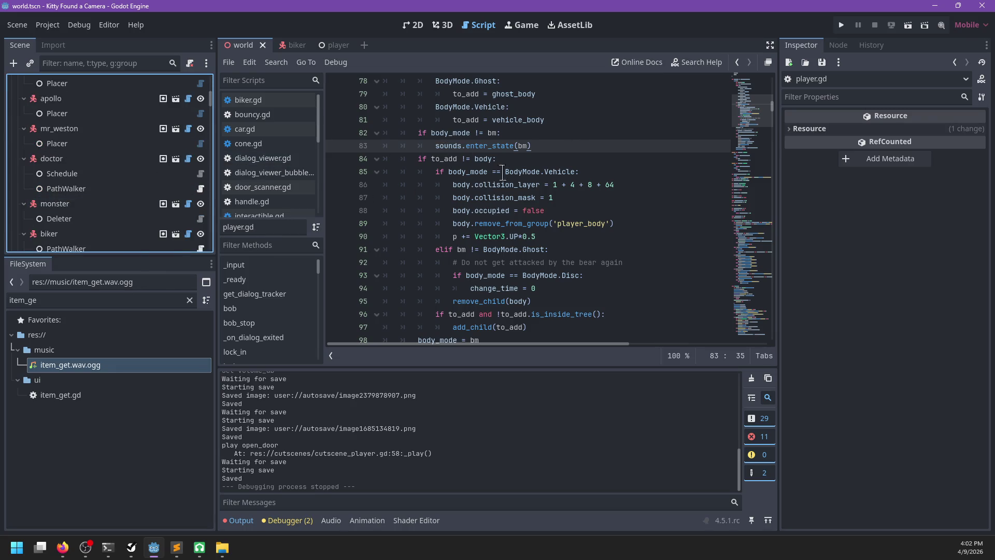
{"action": "left_click", "coordinate": [445, 150], "text": "ctrl"}
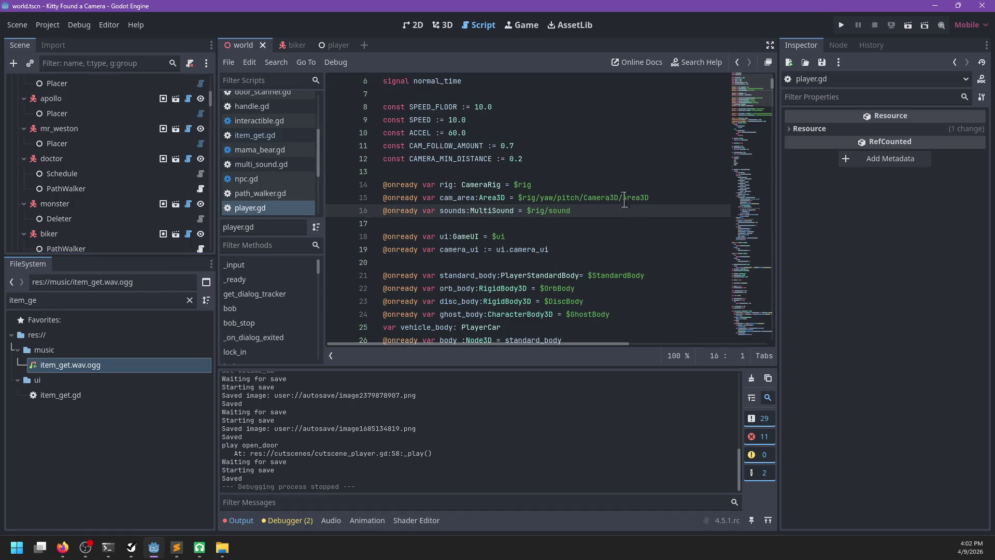
{"action": "left_click", "coordinate": [487, 211], "text": "ctrl"}
{"action": "scroll", "coordinate": [595, 238], "scroll_direction": "down", "scroll_amount": 5}
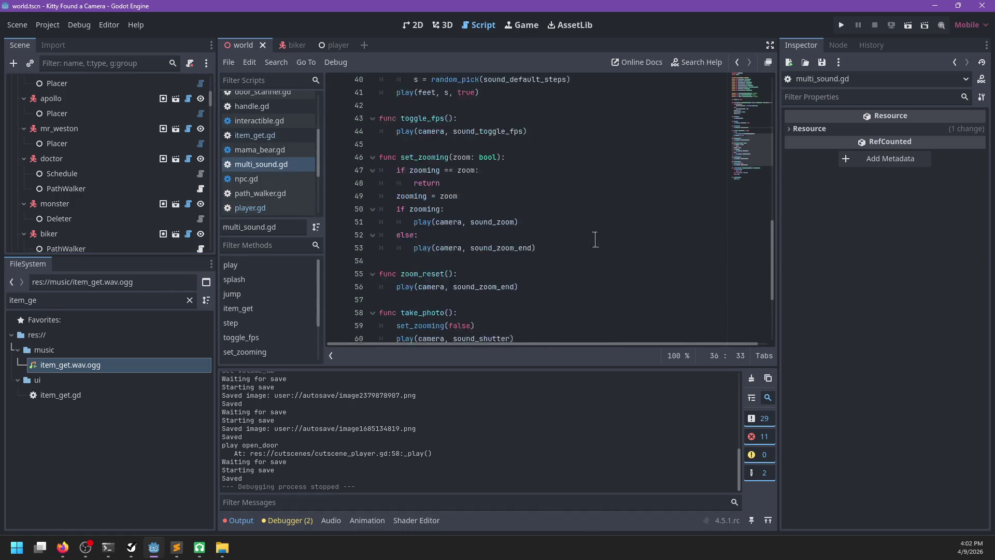
Append an enter_state(state: NormalPlayer.BodyMode) stub containing pass, then save the script.
{"action": "left_click", "coordinate": [489, 325]}
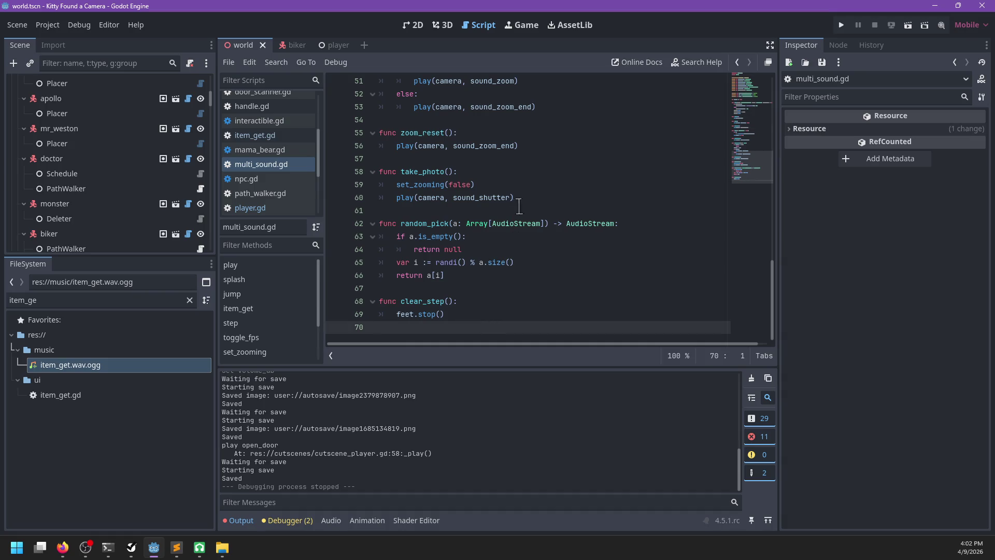
{"action": "left_click", "coordinate": [517, 203]}
{"action": "left_click", "coordinate": [484, 326]}
{"action": "key", "text": "Return"}
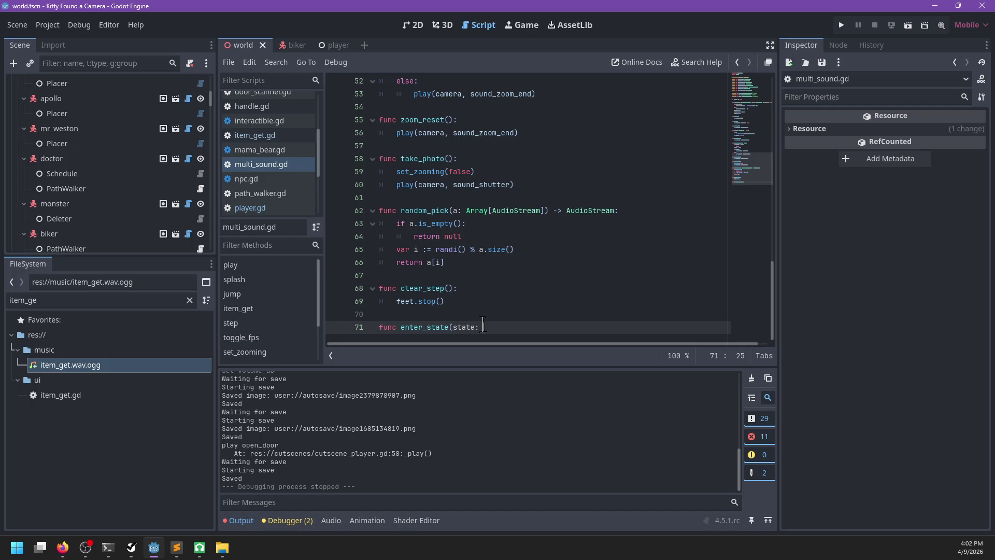
{"action": "type", "text": "NormalPlayer.Body"}
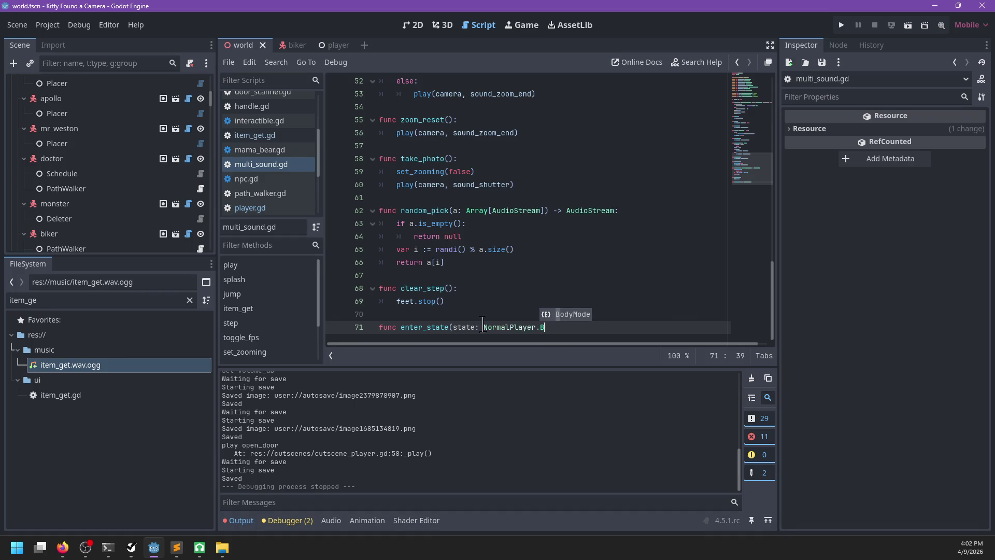
{"action": "type", "text": "Mode"}
{"action": "key", "text": "Return"}
{"action": "type", "text": "pass"}
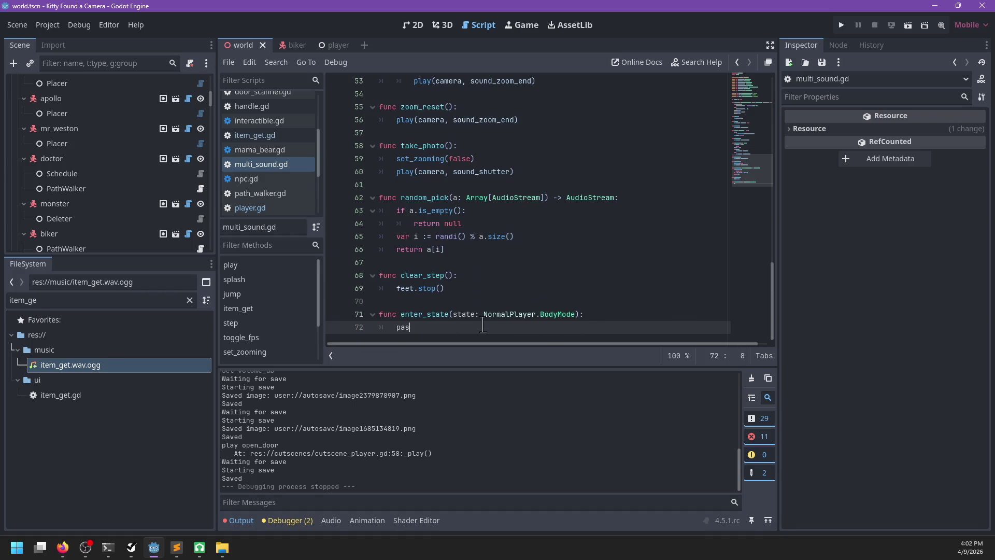
{"action": "key", "text": "ctrl+s"}
Clear the FileSystem filter and place the caret at the end of line 16.
{"action": "left_click", "coordinate": [190, 300]}
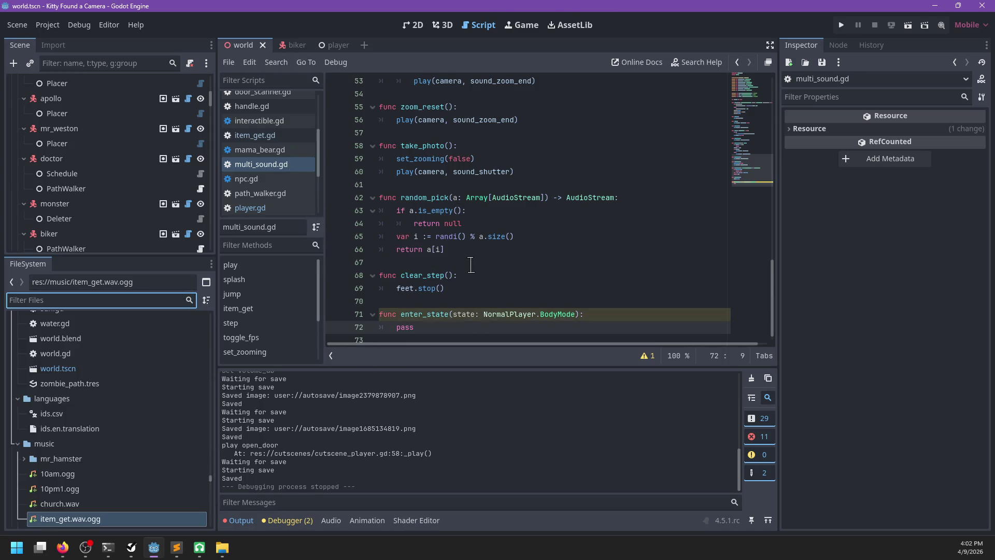
{"action": "scroll", "coordinate": [471, 265], "scroll_direction": "up", "scroll_amount": 15}
{"action": "scroll", "coordinate": [515, 250], "scroll_direction": "down", "scroll_amount": 2}
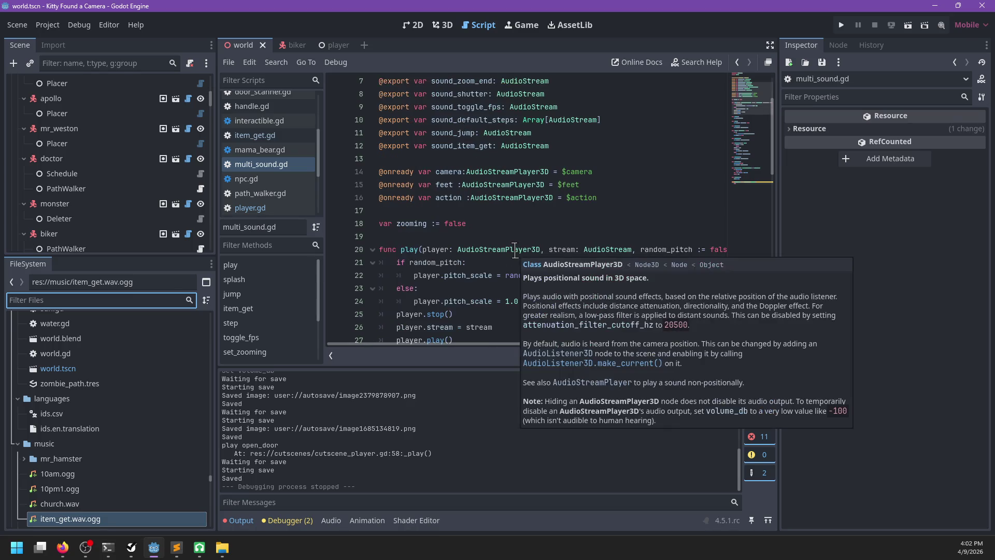
{"action": "left_click", "coordinate": [623, 199]}
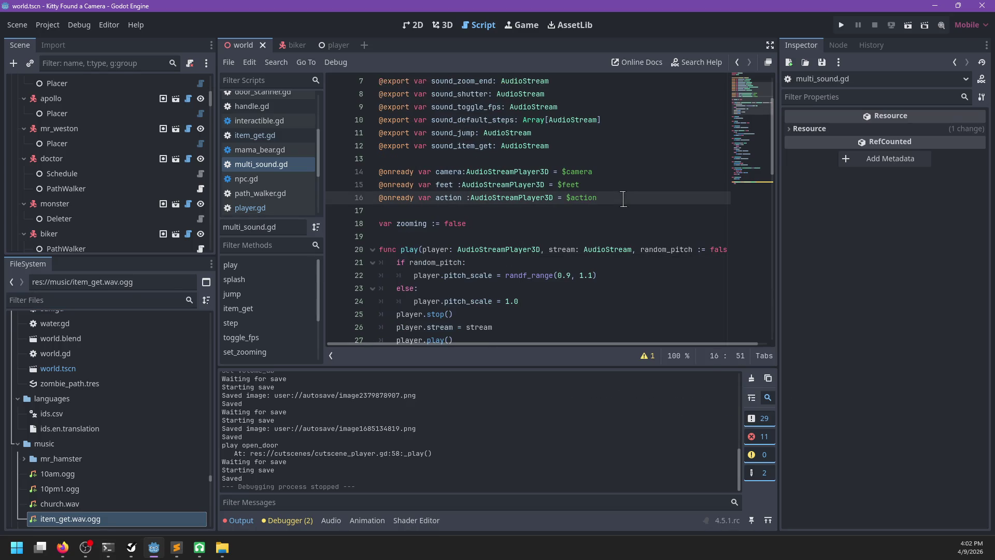
Add another exported sound line keyed by NormalPlayer.BodyMode below the sound_item_get export.
{"action": "left_click", "coordinate": [589, 149]}
{"action": "key", "text": "Return"}
{"action": "type", "text": "@"}
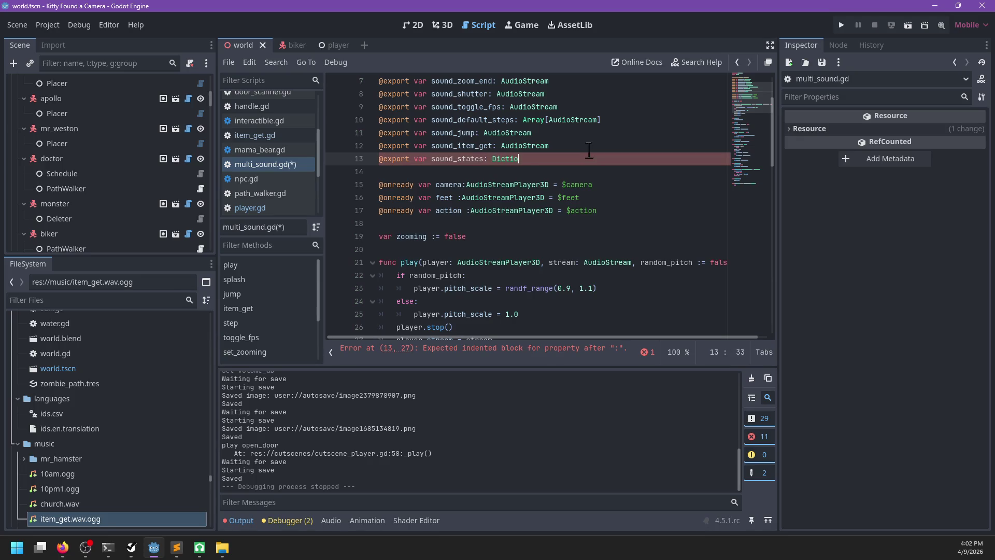
{"action": "type", "text": "layer"}
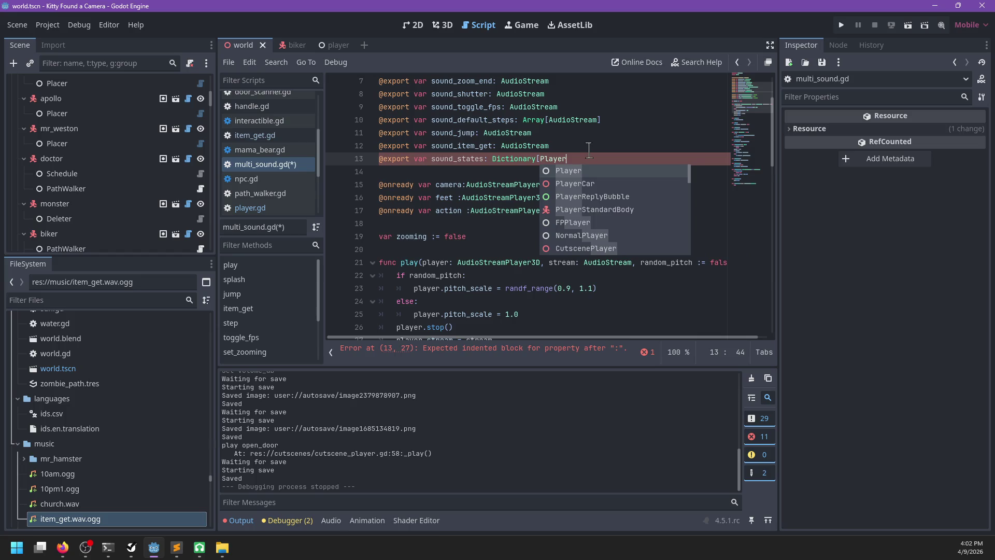
{"action": "key", "text": "Down"}
{"action": "key", "text": "Down"}
{"action": "key", "text": "Down"}
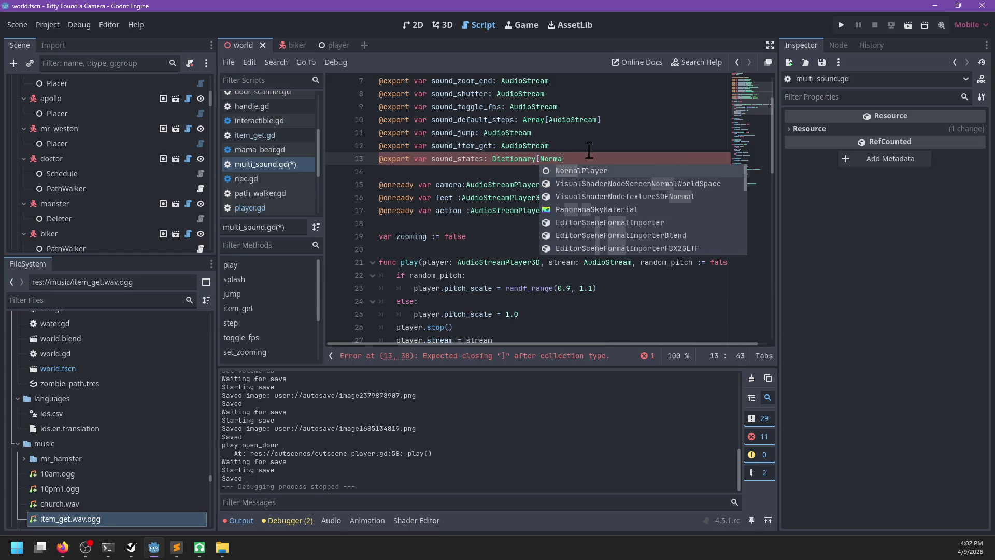
{"action": "key", "text": "Return"}
{"action": "type", "text": ".B odyM"}
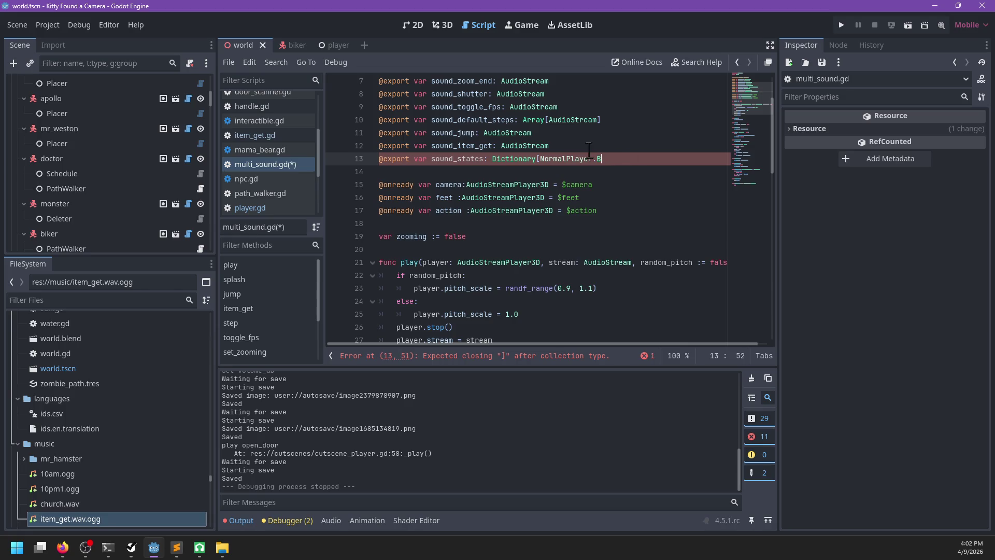
{"action": "type", "text": "od"}
{"action": "type", "text": "Mode, AudioStream"}
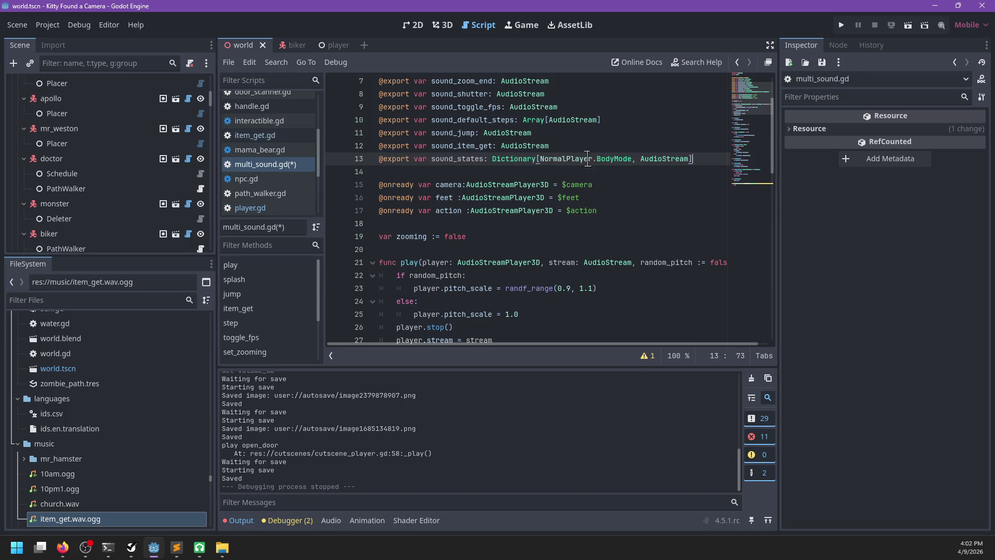
Replace pass with 'if state in sound_states: play(action, sound_states[state])' and save.
{"action": "scroll", "coordinate": [589, 156], "scroll_direction": "down", "scroll_amount": 15}
{"action": "left_click", "coordinate": [465, 320]}
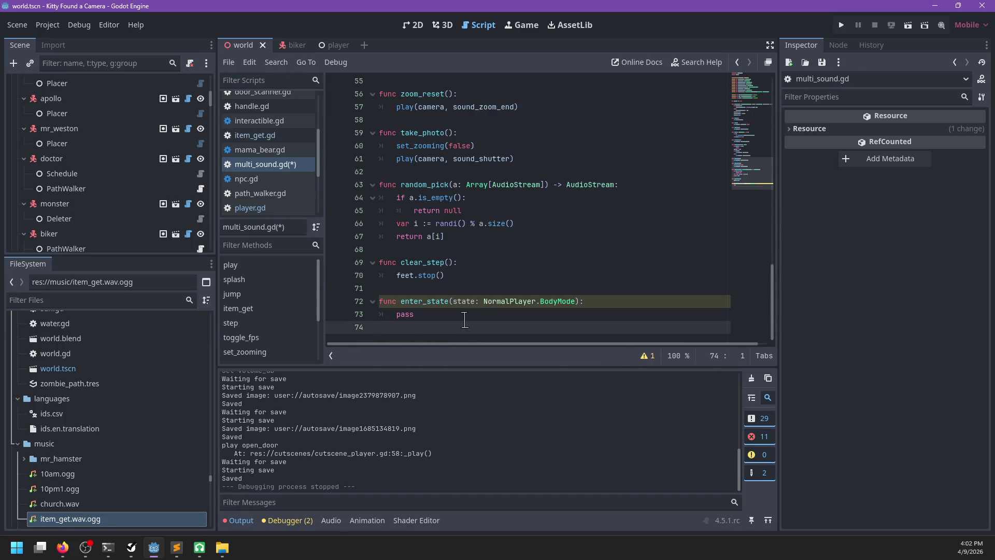
{"action": "key", "text": "BackSpace"}
{"action": "key", "text": "ctrl+BackSpace"}
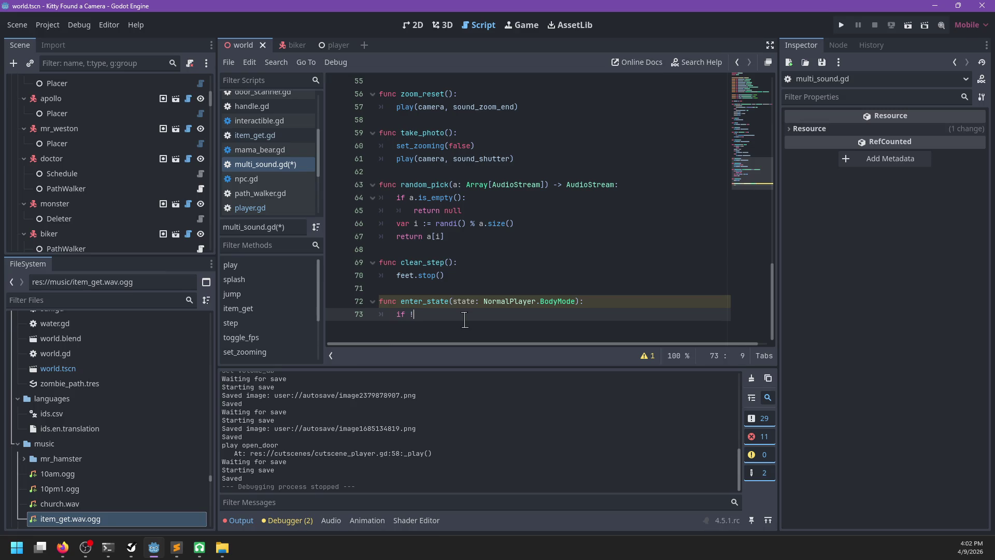
{"action": "type", "text": "if state not in"}
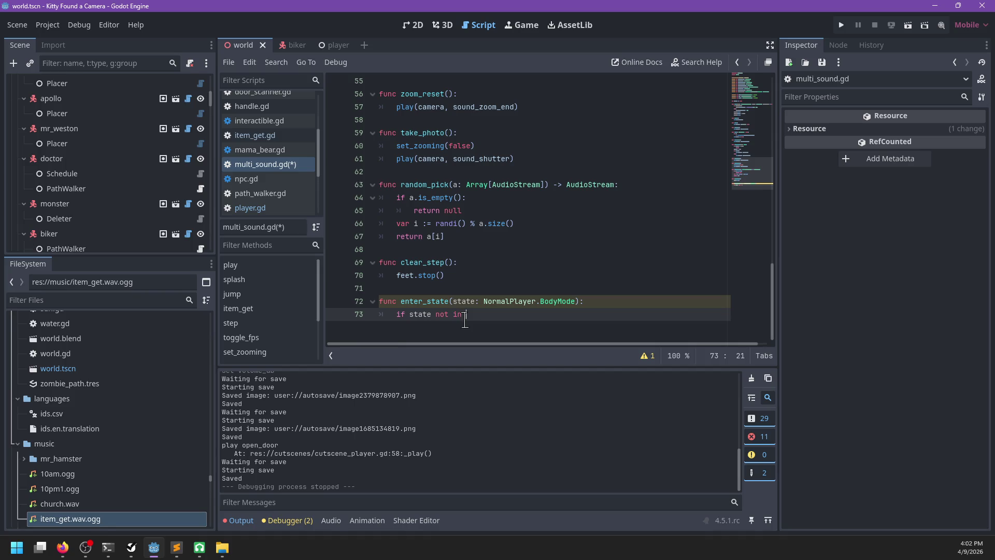
{"action": "type", "text": "b"}
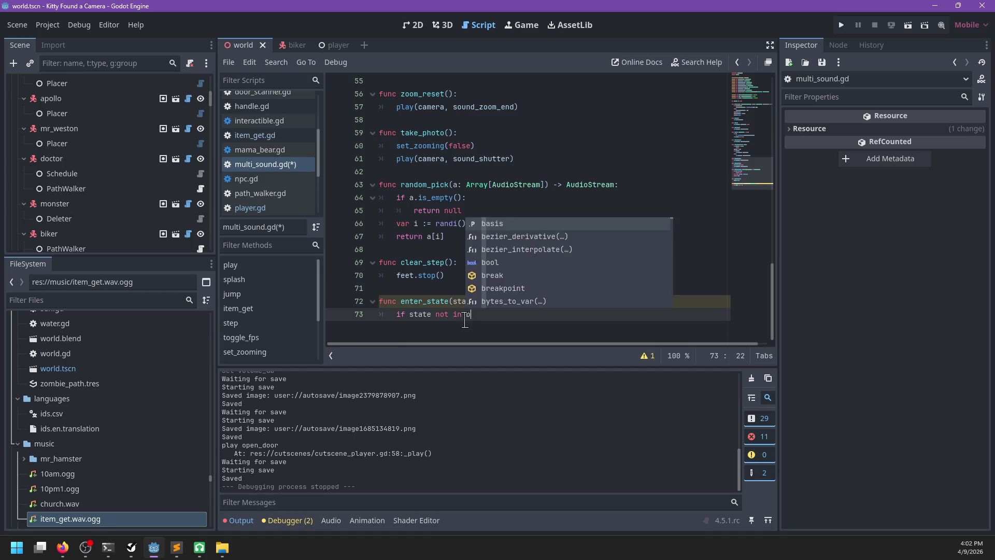
{"action": "key", "text": "ctrl+BackSpace"}
{"action": "key", "text": "ctrl+BackSpace"}
{"action": "key", "text": "ctrl+BackSpace"}
{"action": "type", "text": "in b"}
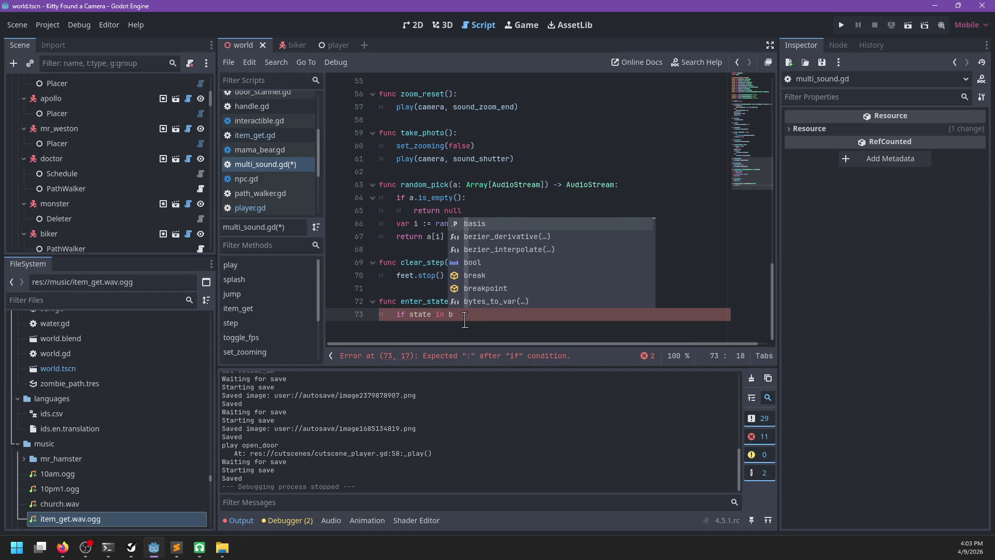
{"action": "key", "text": "BackSpace"}
{"action": "type", "text": "sound_st"}
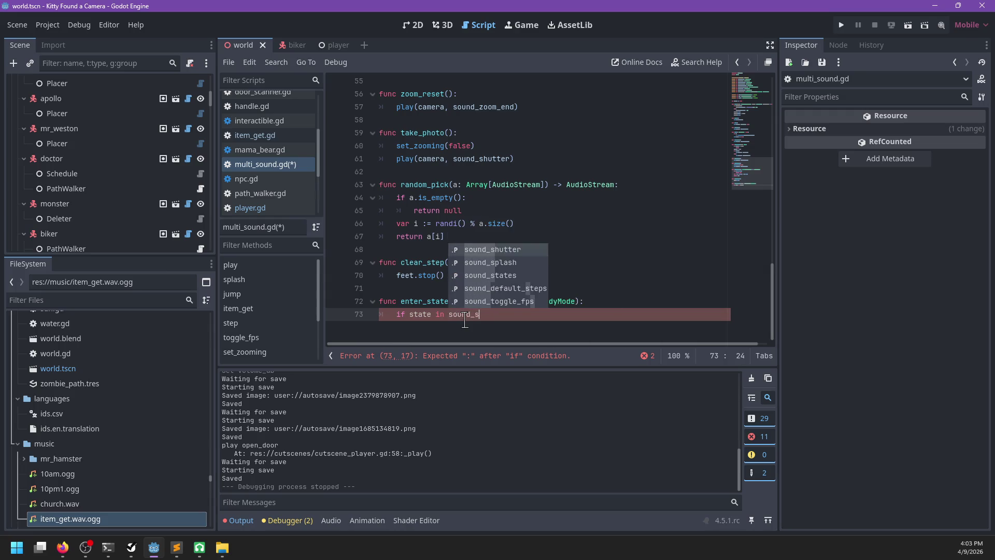
{"action": "key", "text": "Return"}
{"action": "type", "text": ":"}
{"action": "key", "text": "Return"}
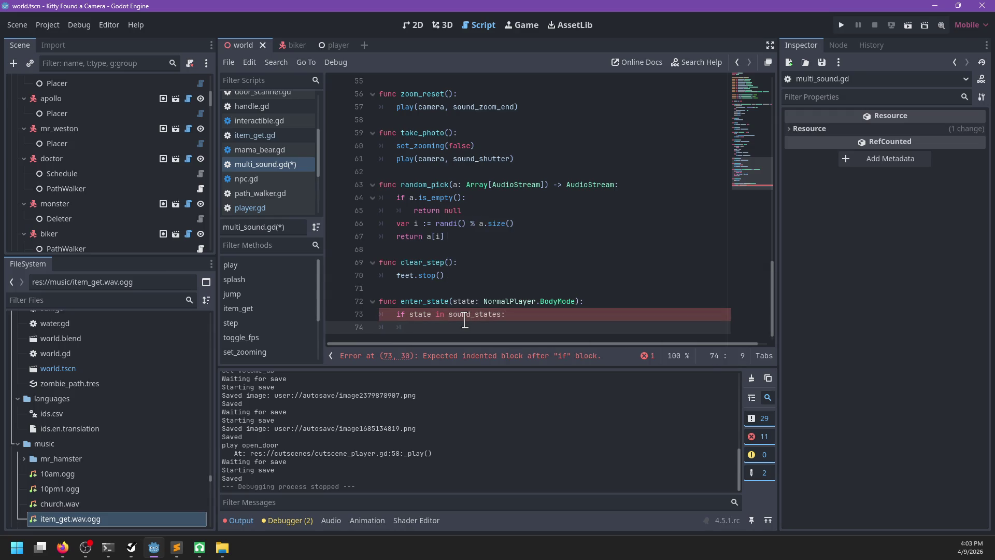
{"action": "type", "text": "play(action, sound_states[sta"}
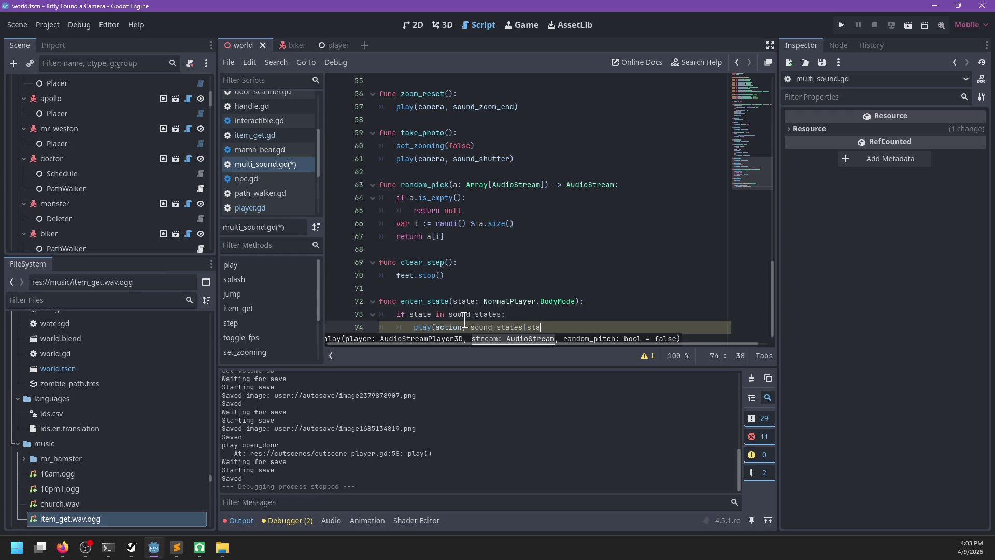
{"action": "type", "text": ")"}
{"action": "key", "text": "ctrl+s"}
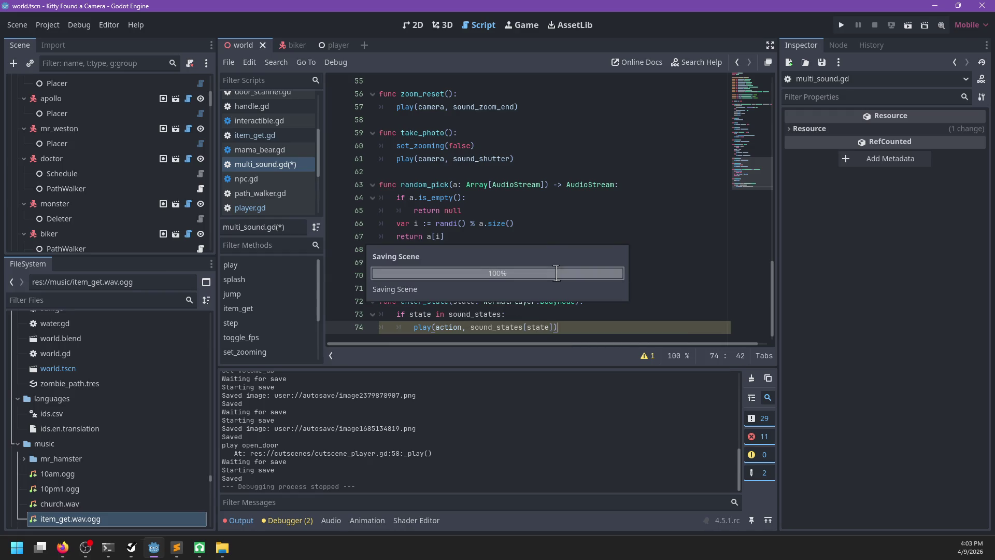
In the player scene, select the sound node and expand its States dictionary.
{"action": "scroll", "coordinate": [532, 302], "scroll_direction": "up", "scroll_amount": 15}
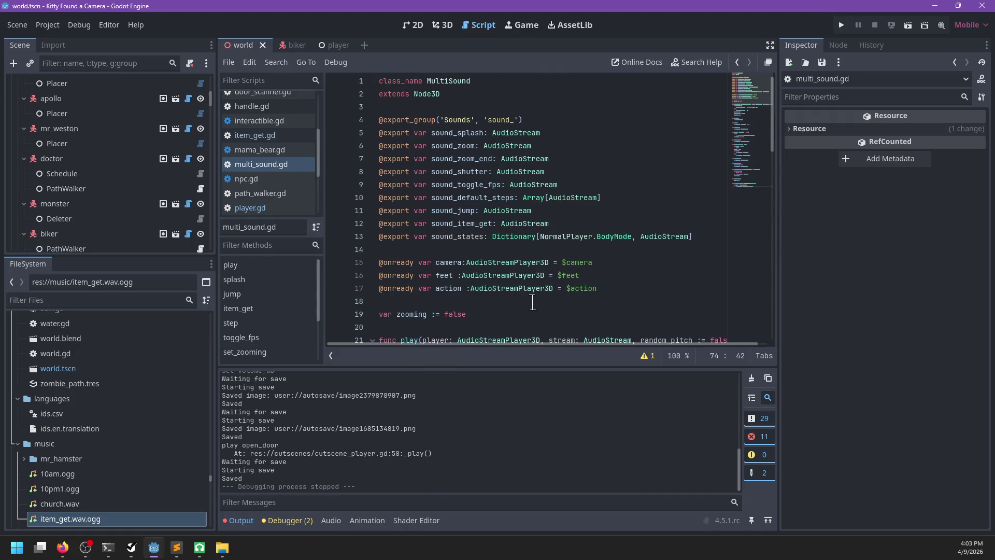
{"action": "scroll", "coordinate": [533, 298], "scroll_direction": "down", "scroll_amount": 20}
{"action": "scroll", "coordinate": [537, 259], "scroll_direction": "up", "scroll_amount": 20}
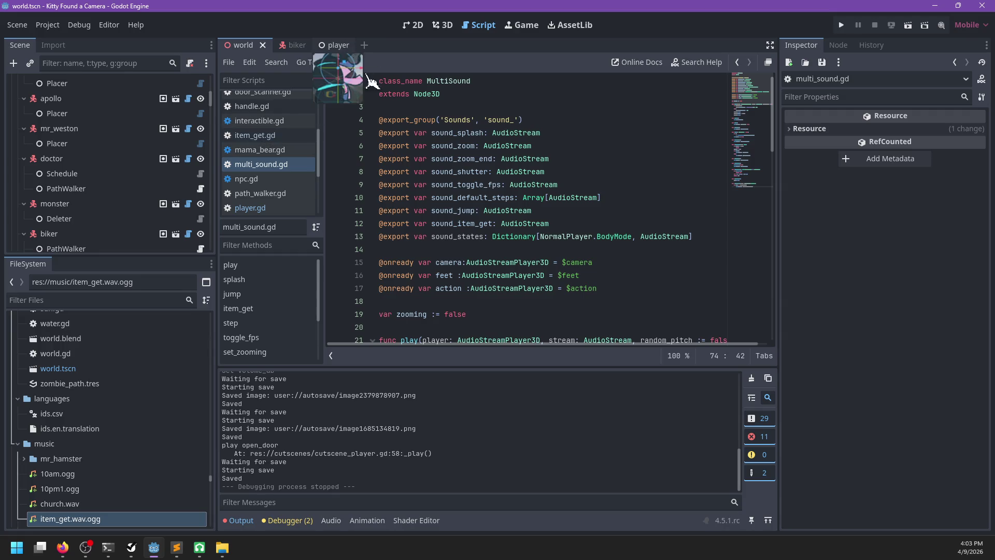
{"action": "left_click", "coordinate": [326, 45]}
{"action": "left_click", "coordinate": [52, 197]}
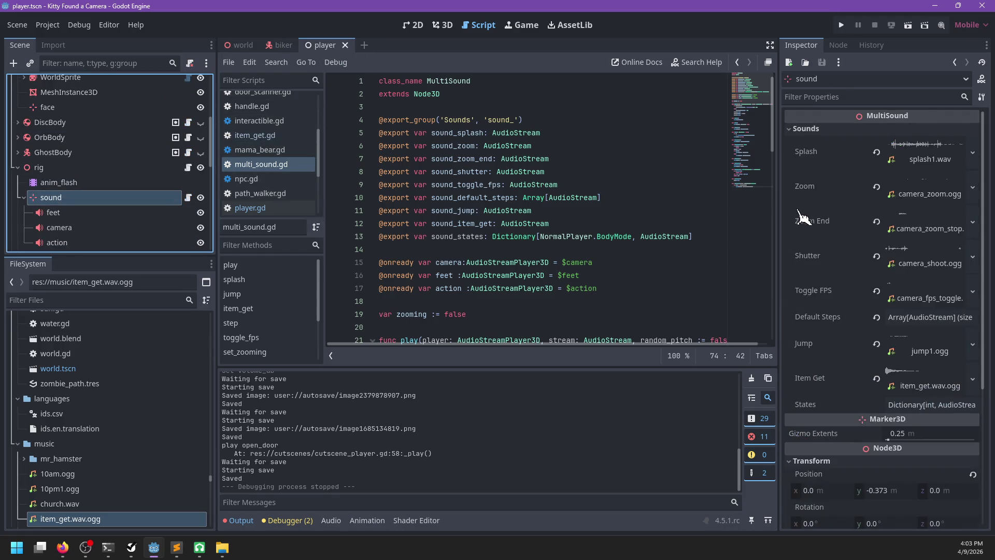
{"action": "scroll", "coordinate": [808, 290], "scroll_direction": "down", "scroll_amount": 5}
{"action": "left_click", "coordinate": [933, 200]}
{"action": "left_click", "coordinate": [924, 238]}
{"action": "left_click", "coordinate": [924, 241]}
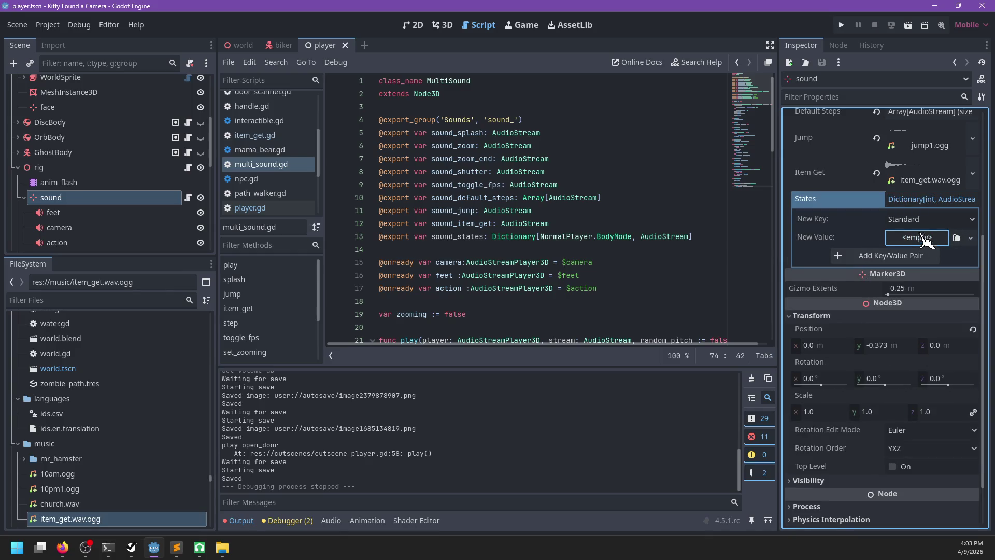
Filter FileSystem for 'pop' and preview both the interactible and actions pop.ogg files.
{"action": "left_click", "coordinate": [153, 300]}
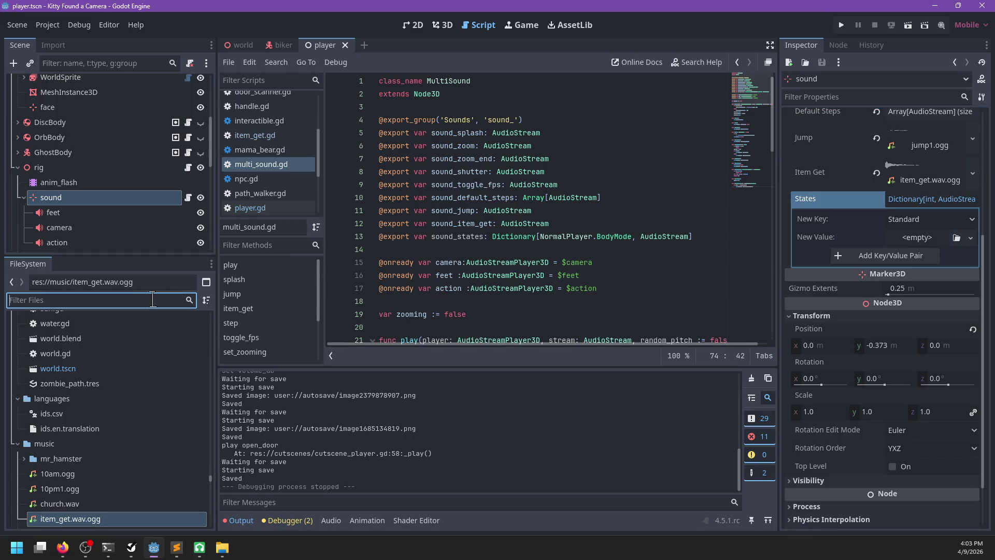
{"action": "type", "text": "pop"}
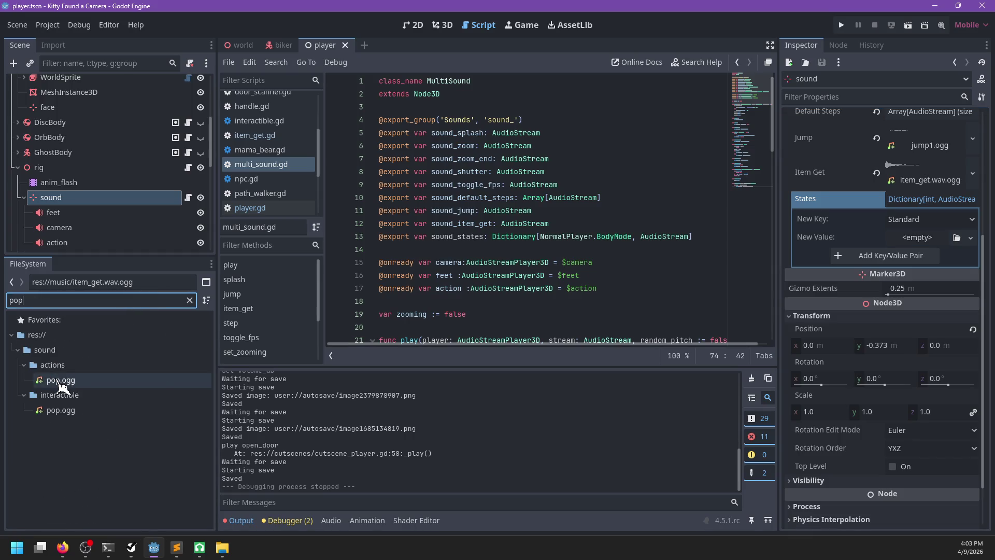
{"action": "left_click", "coordinate": [60, 384]}
{"action": "left_click", "coordinate": [79, 414]}
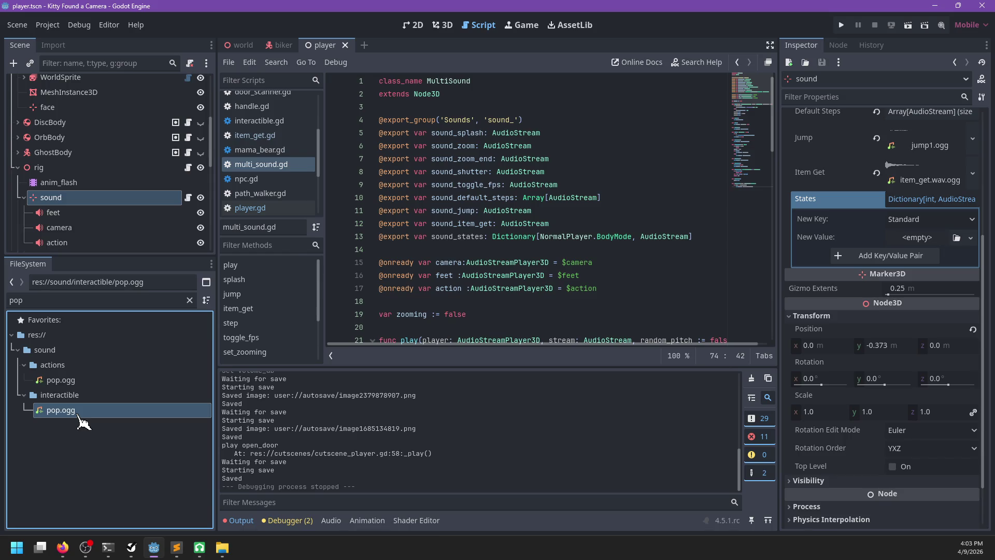
{"action": "double_click", "coordinate": [79, 415]}
{"action": "left_click", "coordinate": [348, 358]}
{"action": "left_click", "coordinate": [559, 379]}
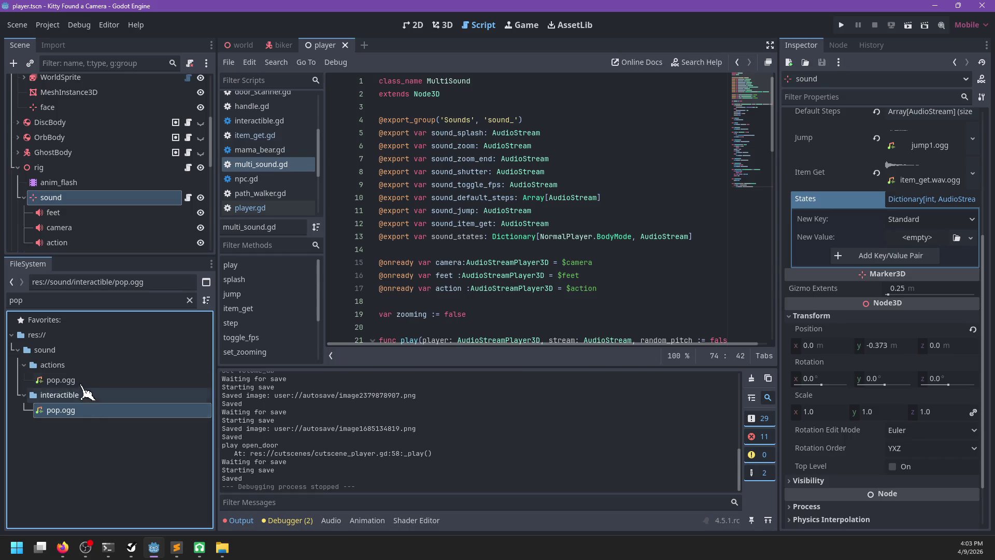
{"action": "double_click", "coordinate": [83, 380]}
{"action": "left_click", "coordinate": [348, 357]}
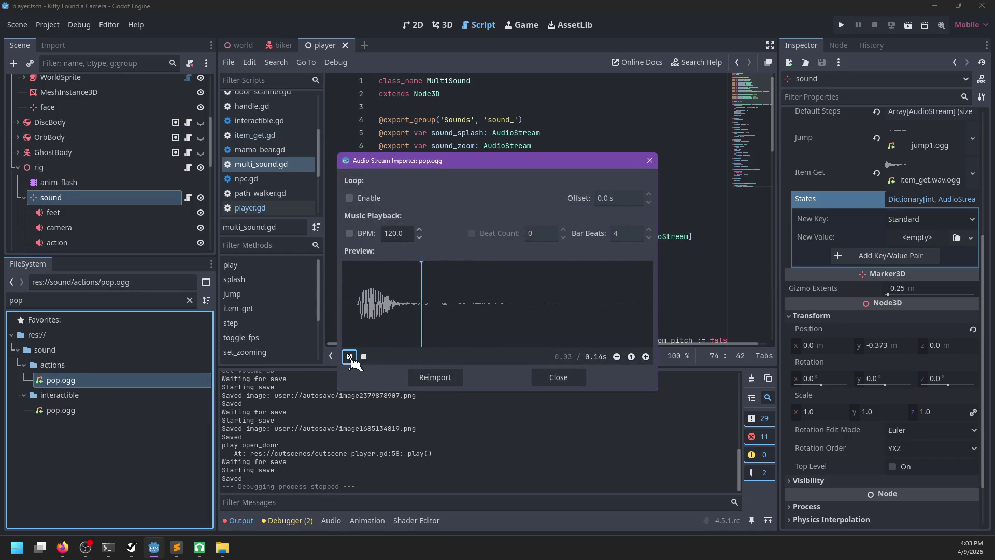
{"action": "left_click", "coordinate": [568, 381]}
Delete the duplicate actions/pop.ogg, set pop.ogg as the new States value, and save.
{"action": "key", "text": "Delete"}
{"action": "key", "text": "Return"}
{"action": "mouse_move", "coordinate": [74, 384]}
{"action": "left_mouse_down"}
{"action": "mouse_move", "coordinate": [901, 228]}
{"action": "mouse_move", "coordinate": [930, 248]}
{"action": "left_mouse_up"}
{"action": "key", "text": "ctrl+s"}
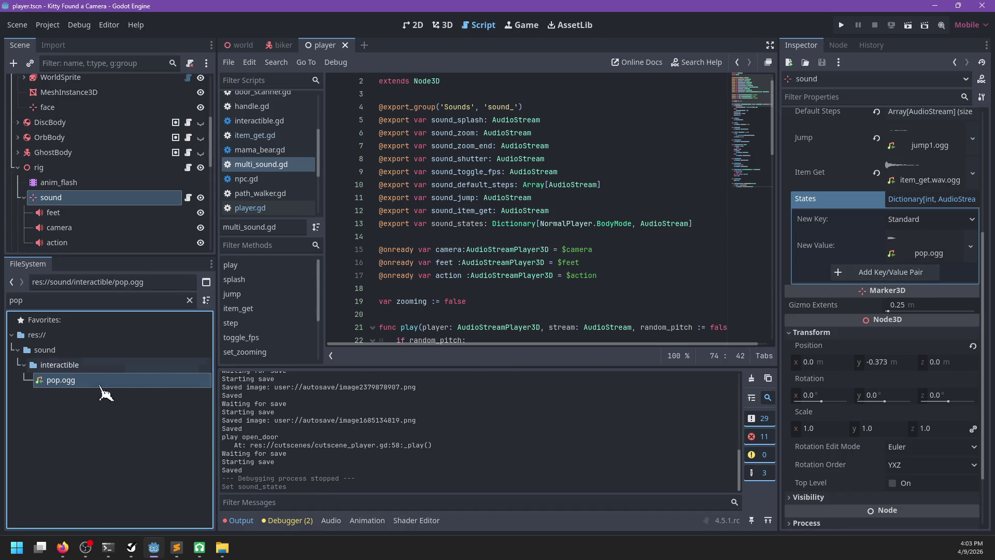
Browse Explorer to project > sound > interactible and drag pop.ogg into Audacity.
{"action": "left_click", "coordinate": [228, 552]}
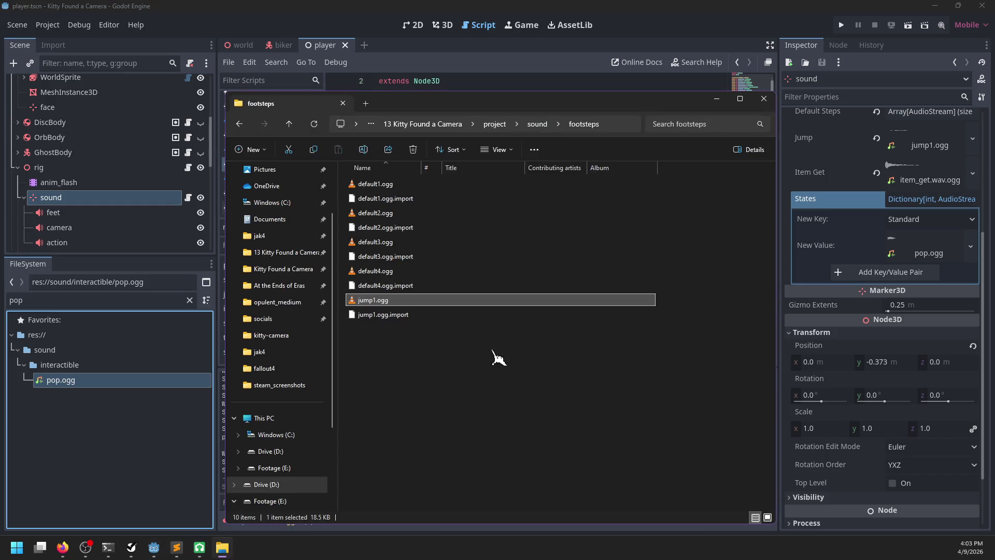
{"action": "left_click", "coordinate": [537, 126]}
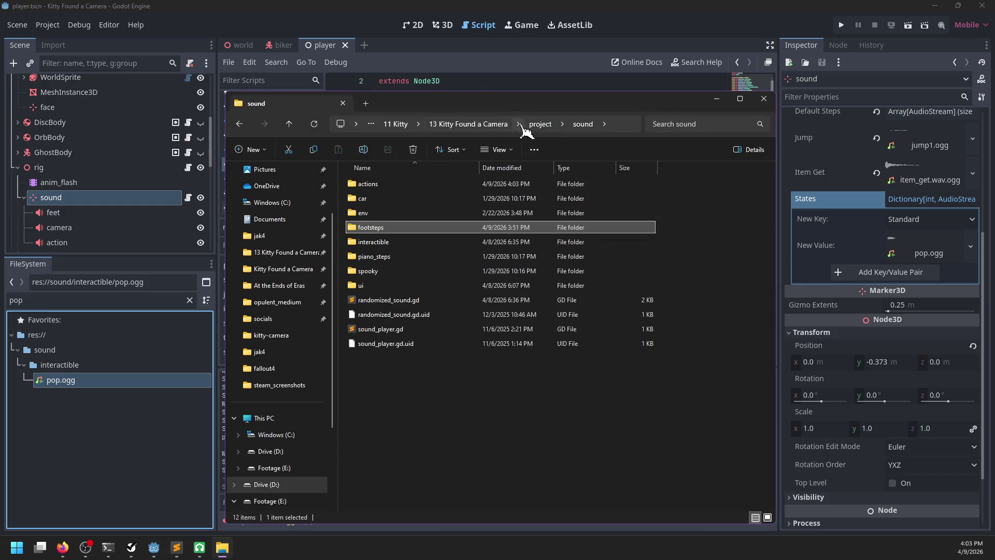
{"action": "left_click", "coordinate": [548, 125]}
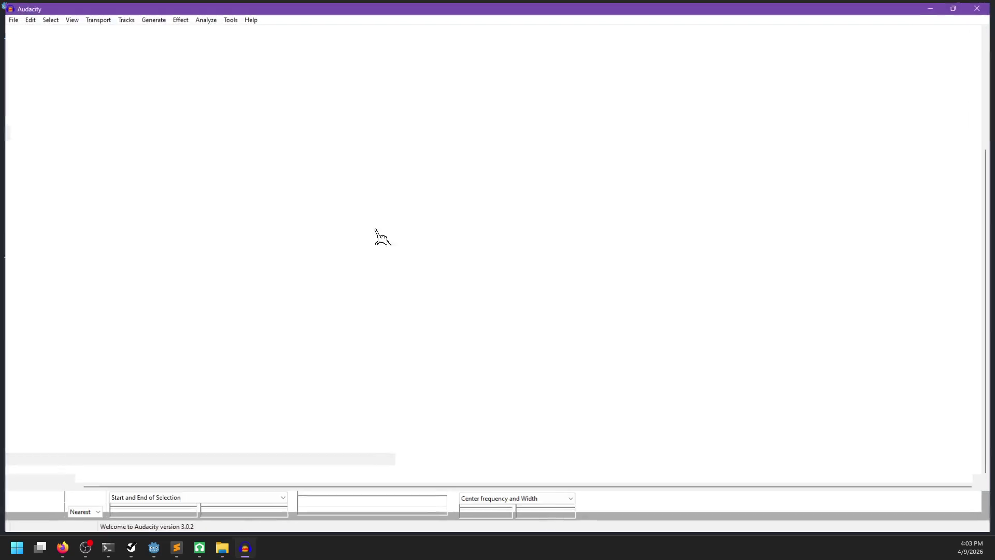
{"action": "key", "text": "alt+Tab"}
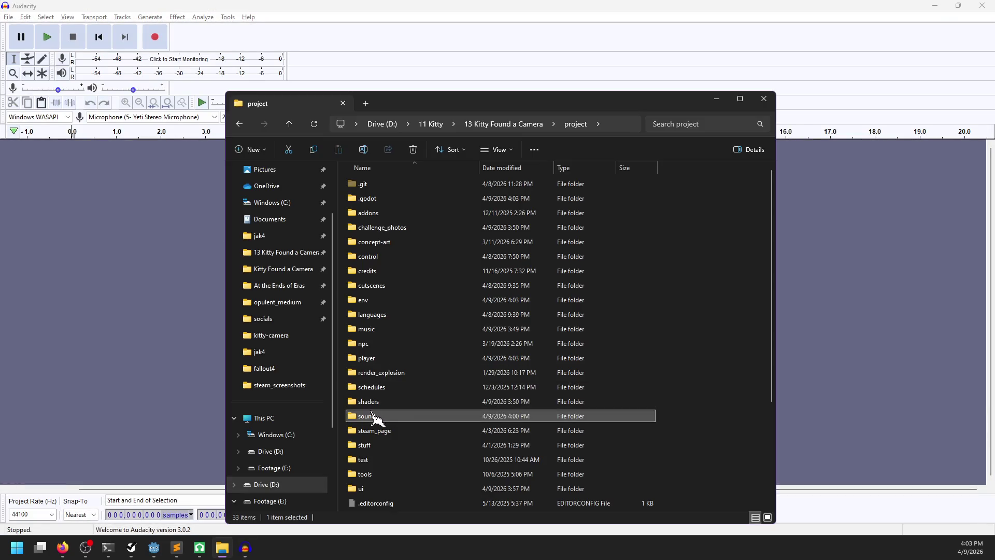
{"action": "double_click", "coordinate": [375, 415]}
{"action": "double_click", "coordinate": [377, 185]}
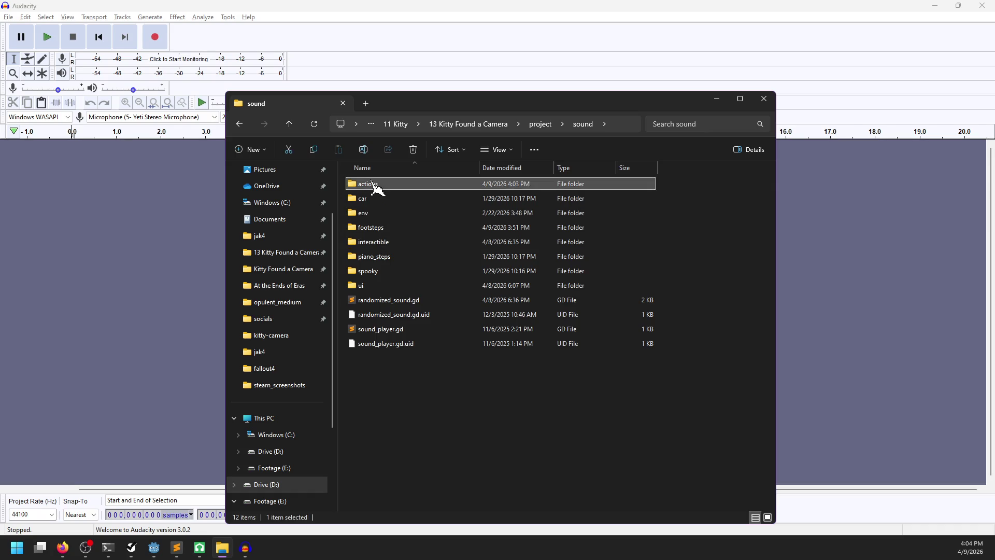
{"action": "left_click", "coordinate": [537, 125]}
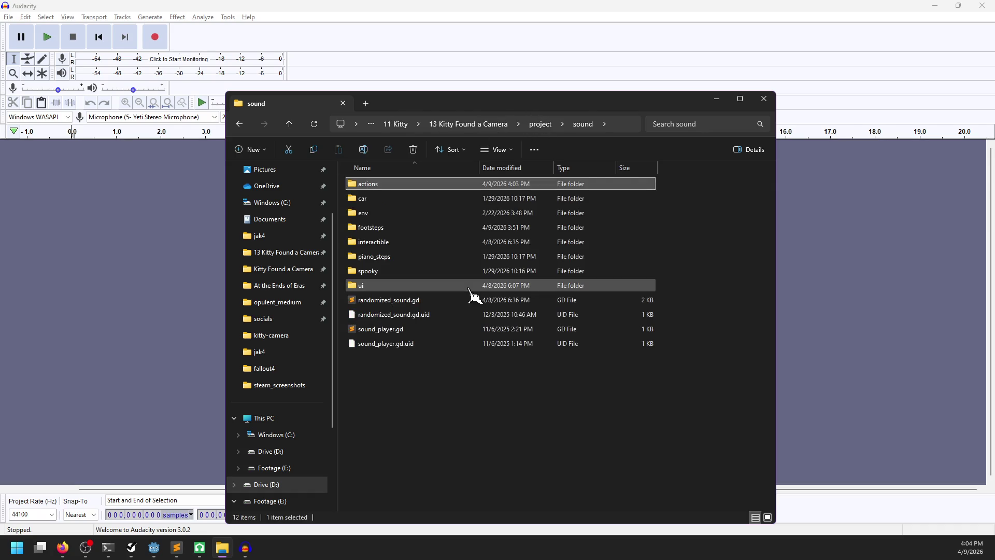
{"action": "double_click", "coordinate": [373, 241]}
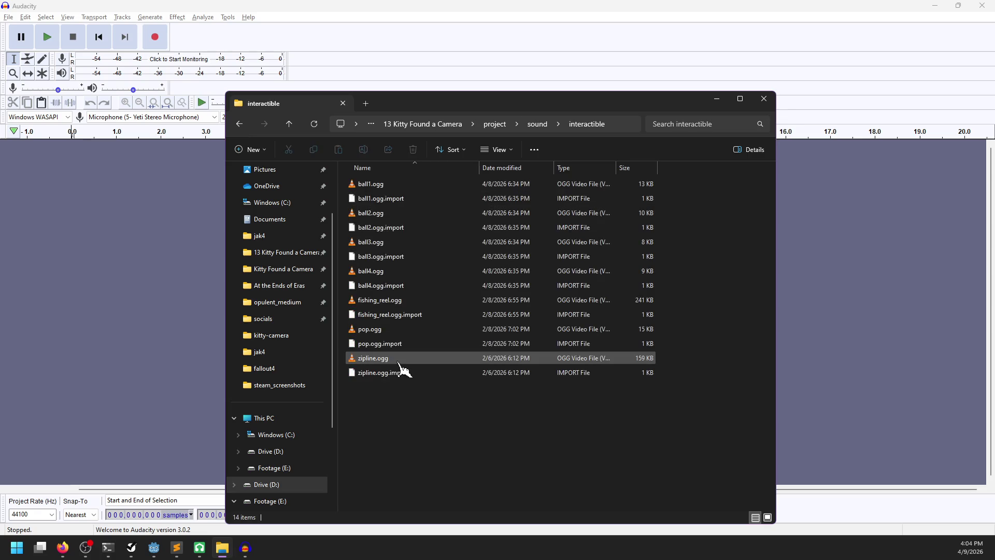
{"action": "mouse_move", "coordinate": [381, 330]}
{"action": "left_mouse_down"}
{"action": "mouse_move", "coordinate": [382, 339]}
{"action": "mouse_move", "coordinate": [144, 325]}
{"action": "mouse_move", "coordinate": [147, 365]}
{"action": "left_mouse_up"}
Amplify the whole pop track and play the louder result.
{"action": "key", "text": "space"}
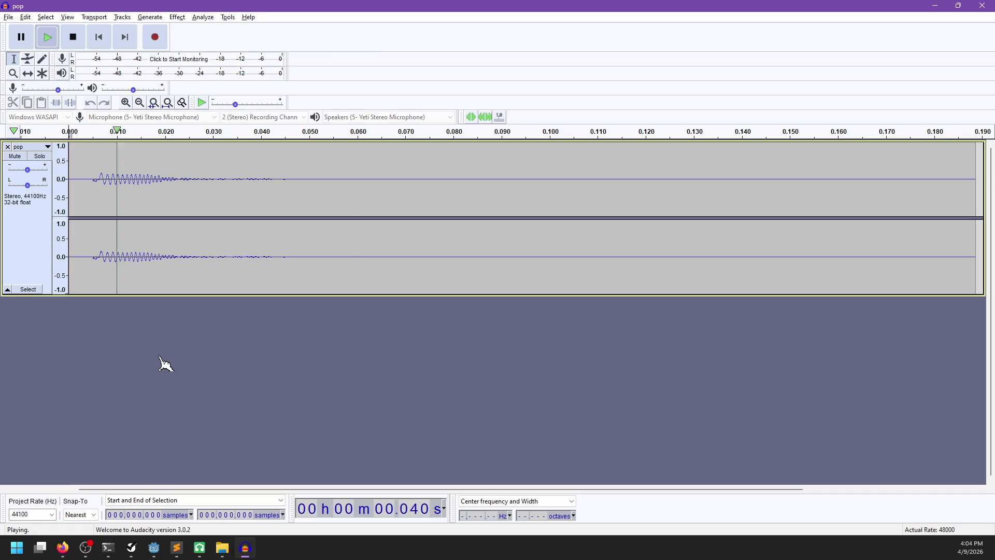
{"action": "key", "text": "ctrl+a"}
{"action": "left_click", "coordinate": [179, 17]}
{"action": "left_click", "coordinate": [209, 48]}
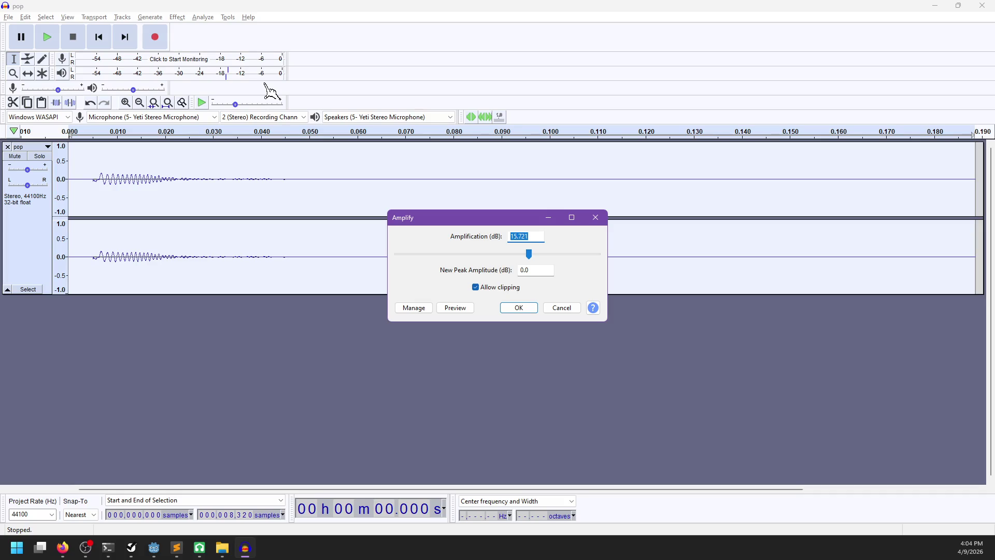
{"action": "key", "text": "Return"}
{"action": "key", "text": "space"}
Select the quiet tail from 0.107 s to 0.187 s and capture it as a noise profile.
{"action": "scroll", "coordinate": [264, 291], "scroll_direction": "down", "scroll_amount": 2}
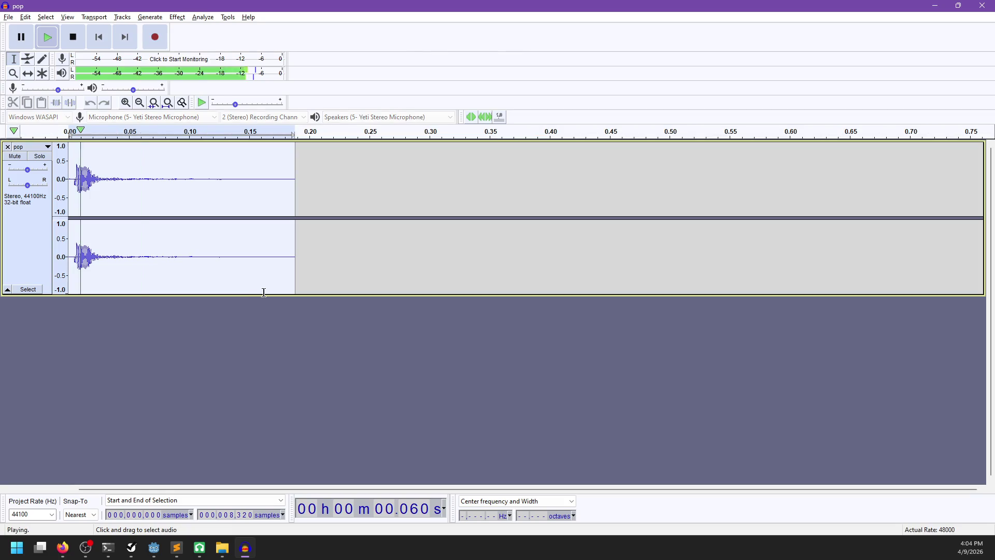
{"action": "left_click_drag", "start_coordinate": [197, 256], "coordinate": [296, 266]}
{"action": "key", "text": "space"}
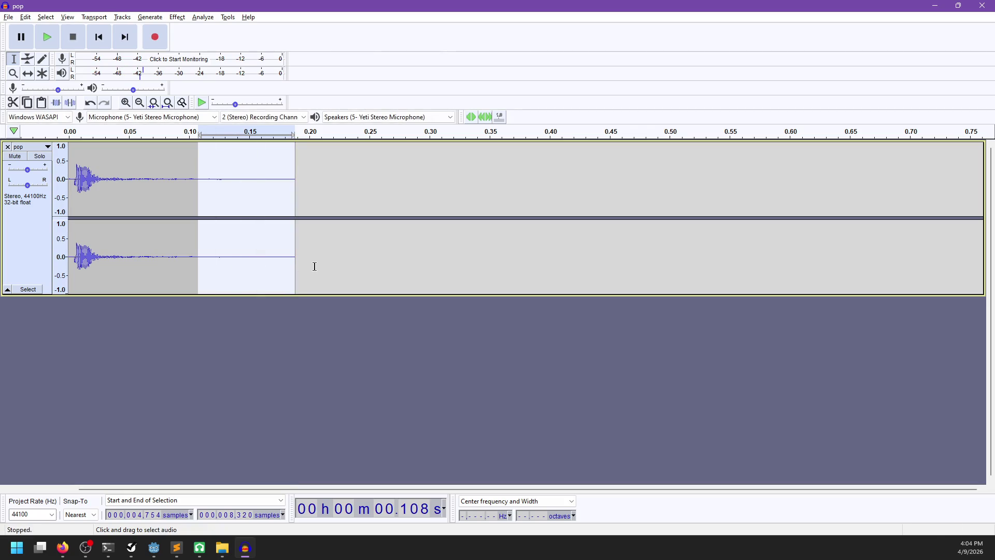
{"action": "left_click", "coordinate": [177, 17]}
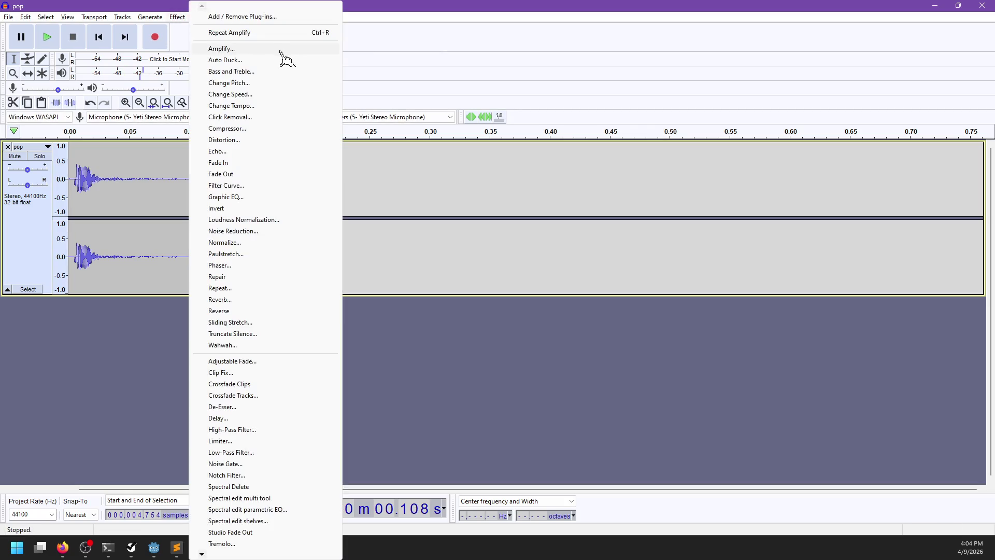
{"action": "left_click", "coordinate": [266, 232]}
{"action": "left_click", "coordinate": [499, 223]}
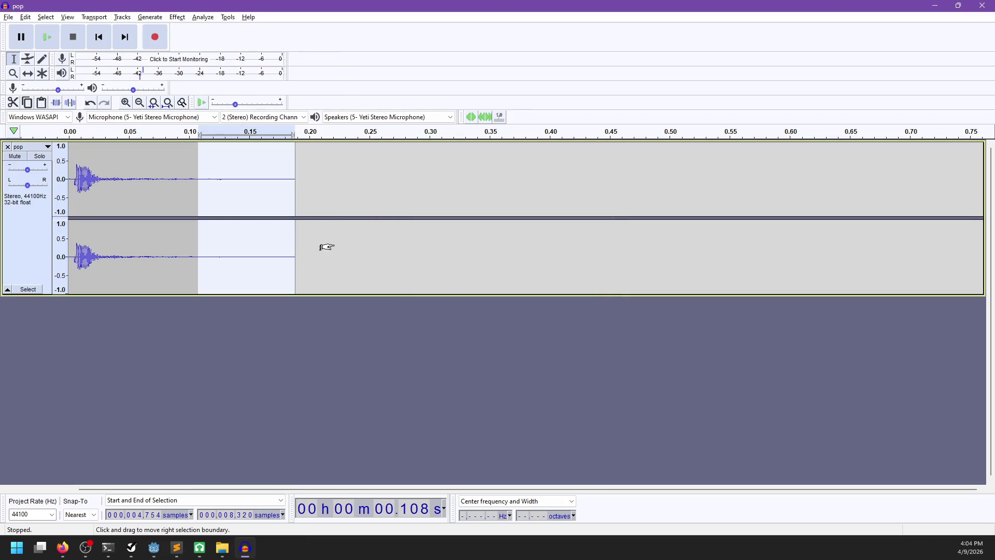
Extend the selection back to the clip start and play the whole pop from the beginning.
{"action": "key", "text": "shift+Home"}
{"action": "key", "text": "space"}
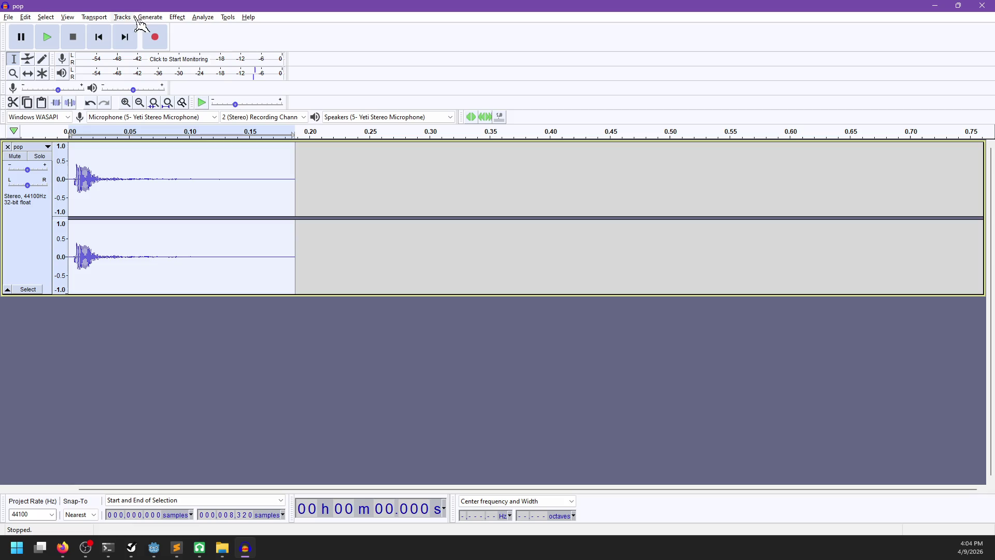
{"action": "left_click", "coordinate": [109, 40]}
{"action": "key", "text": "ctrl+s"}
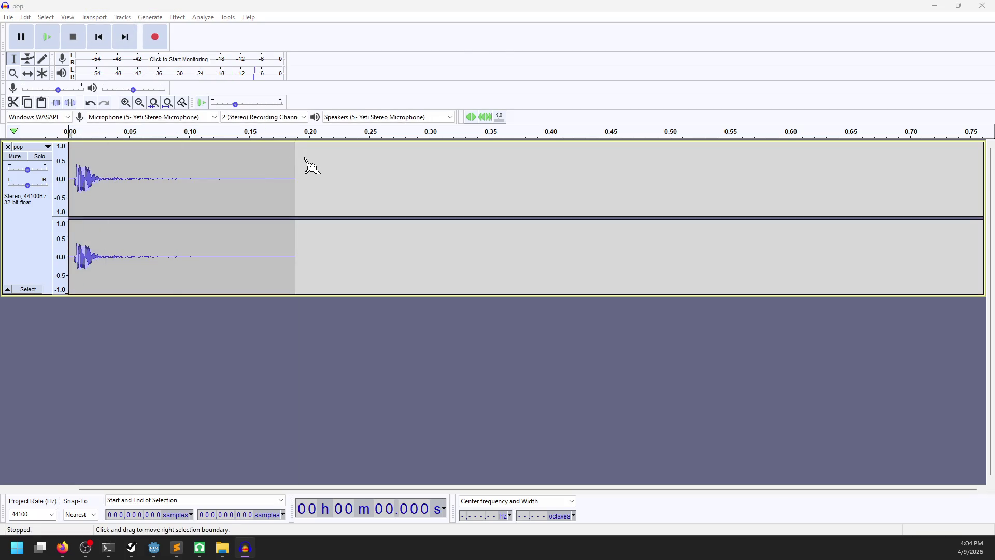
{"action": "key", "text": "Escape"}
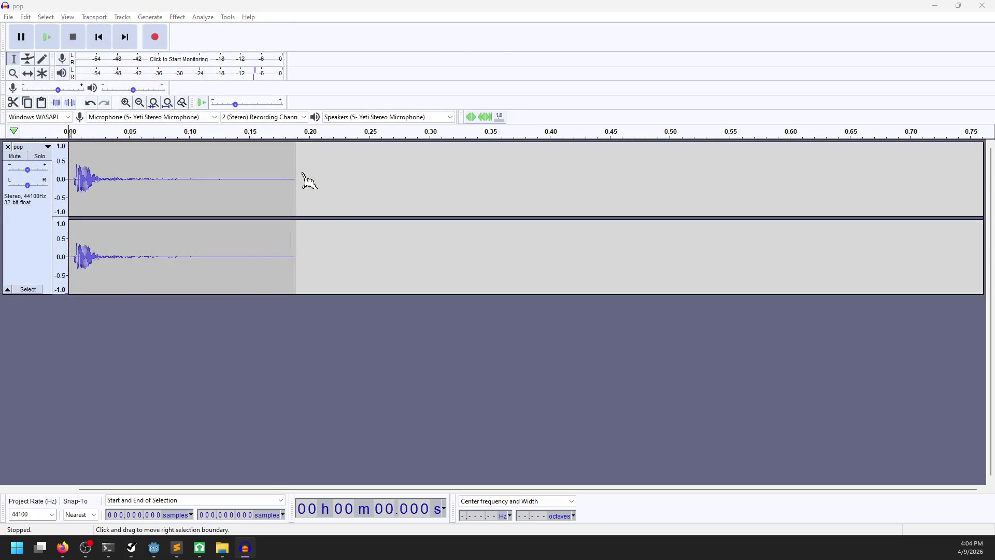
{"action": "key", "text": "ctrl+shift+e"}
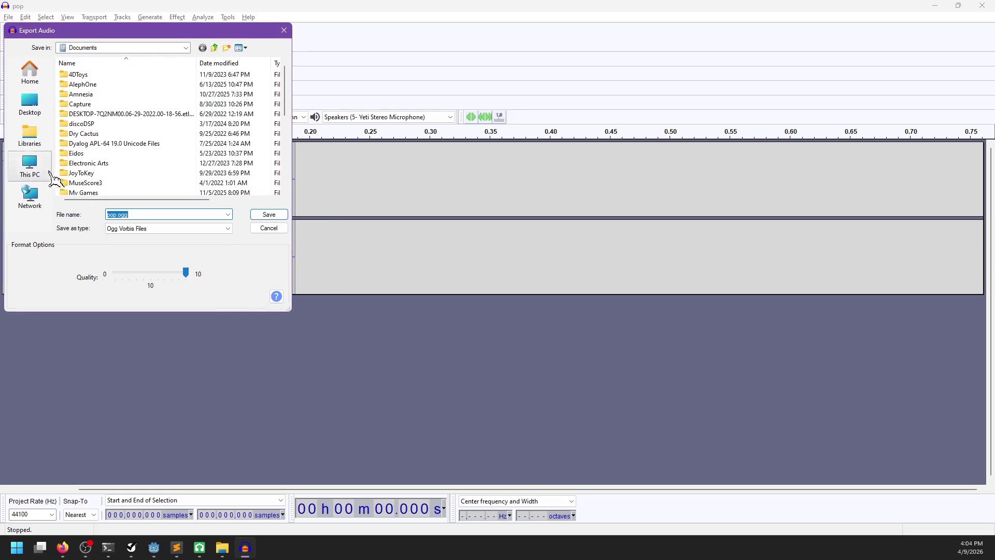
Browse the export dialog to D:\11 Kitty\13 Kitty Found a Camera\project\sound\interactible.
{"action": "scroll", "coordinate": [79, 165], "scroll_direction": "down", "scroll_amount": 5}
{"action": "left_click", "coordinate": [30, 136]}
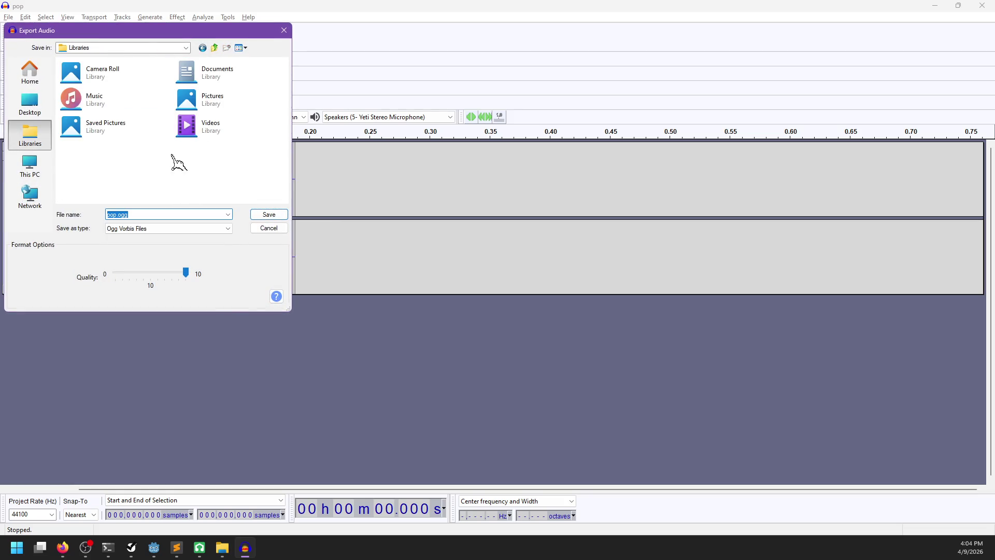
{"action": "left_click", "coordinate": [32, 171]}
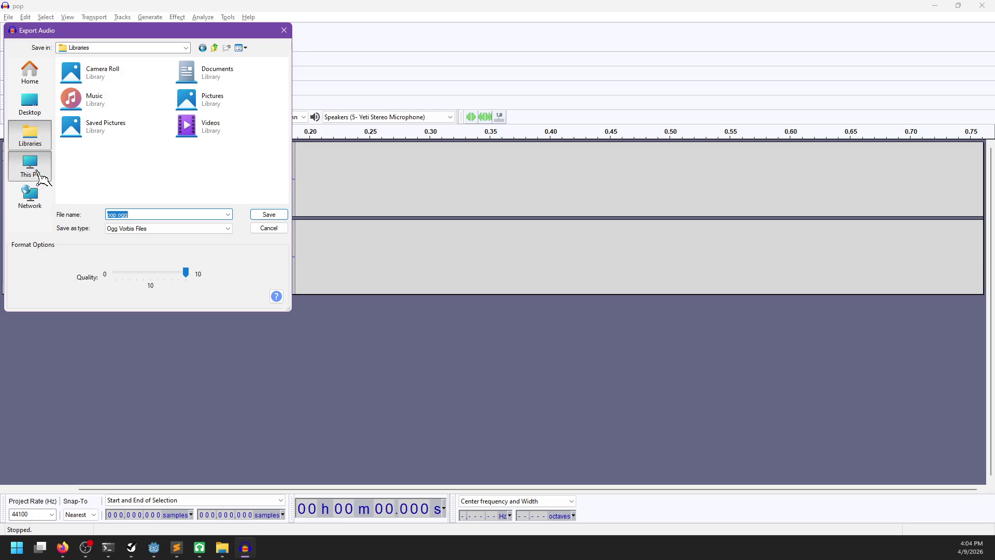
{"action": "double_click", "coordinate": [122, 114]}
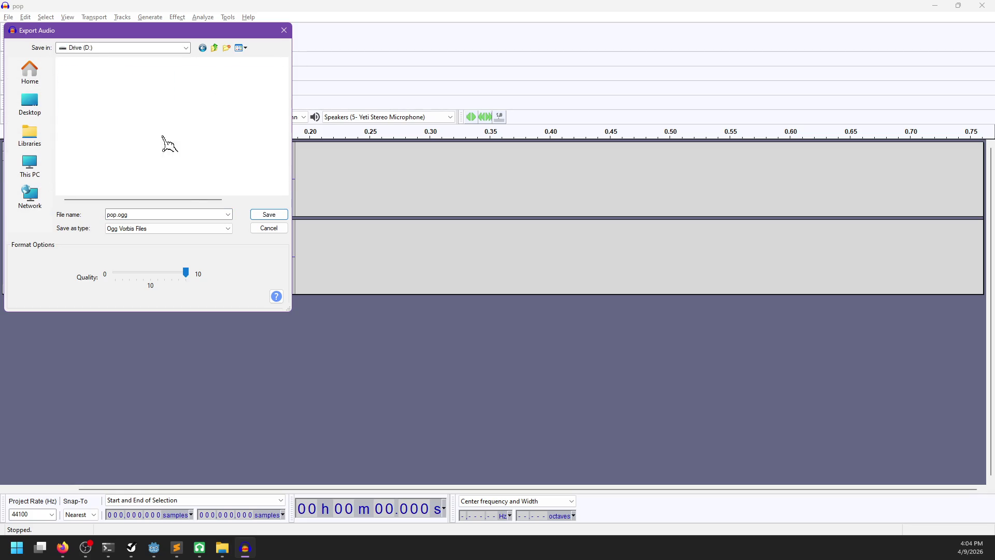
{"action": "scroll", "coordinate": [101, 106], "scroll_direction": "up", "scroll_amount": 1}
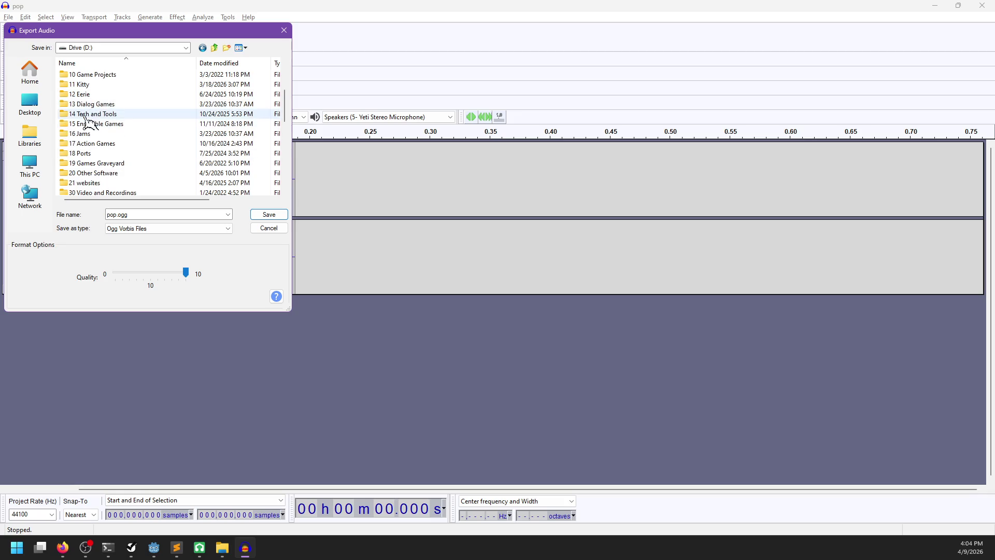
{"action": "double_click", "coordinate": [83, 85]}
{"action": "scroll", "coordinate": [111, 138], "scroll_direction": "down", "scroll_amount": 1}
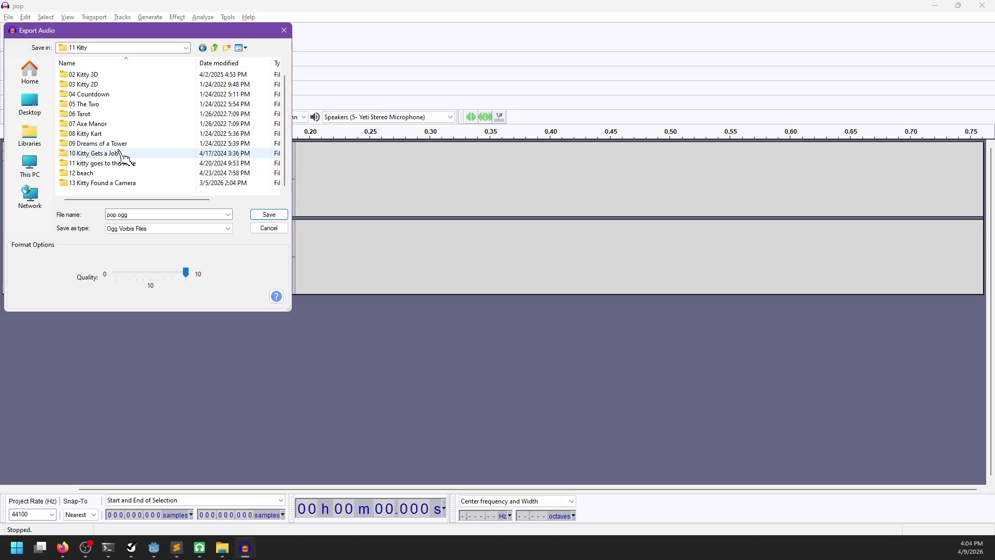
{"action": "double_click", "coordinate": [93, 183]}
{"action": "double_click", "coordinate": [81, 84]}
{"action": "scroll", "coordinate": [103, 140], "scroll_direction": "down", "scroll_amount": 3}
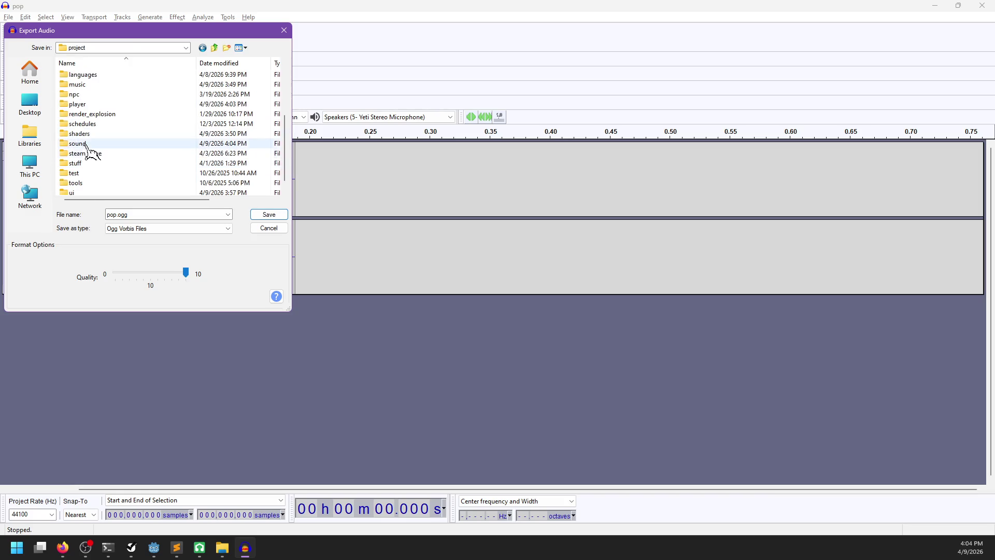
{"action": "double_click", "coordinate": [77, 144]}
{"action": "double_click", "coordinate": [99, 105]}
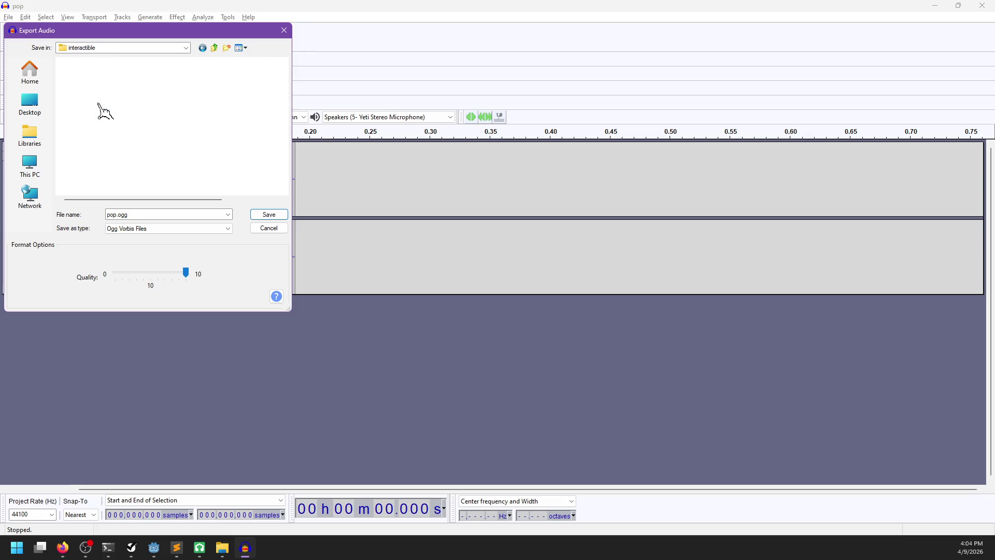
Export over the existing pop.ogg, confirm the replacement, and return to Godot.
{"action": "left_click", "coordinate": [88, 127]}
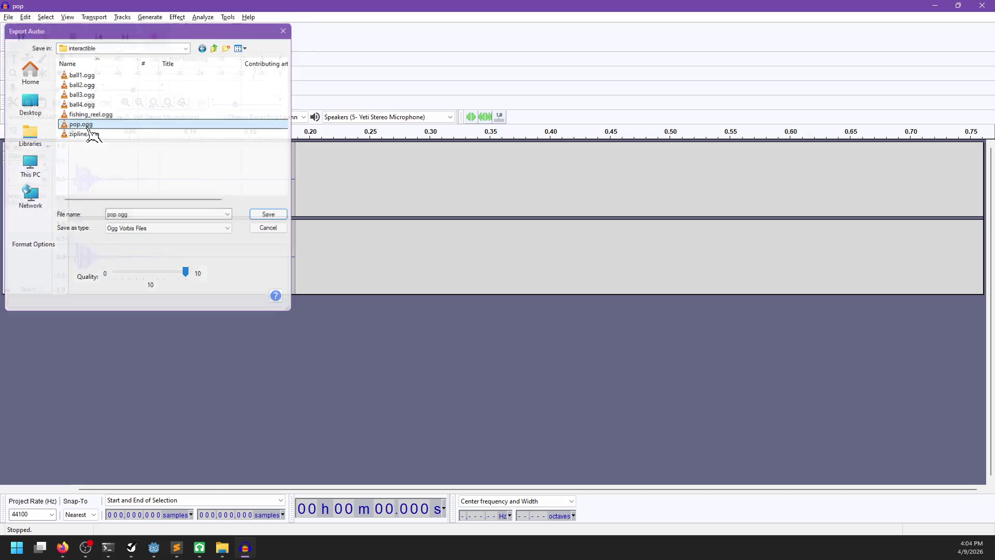
{"action": "double_click", "coordinate": [88, 130]}
{"action": "left_click", "coordinate": [579, 273]}
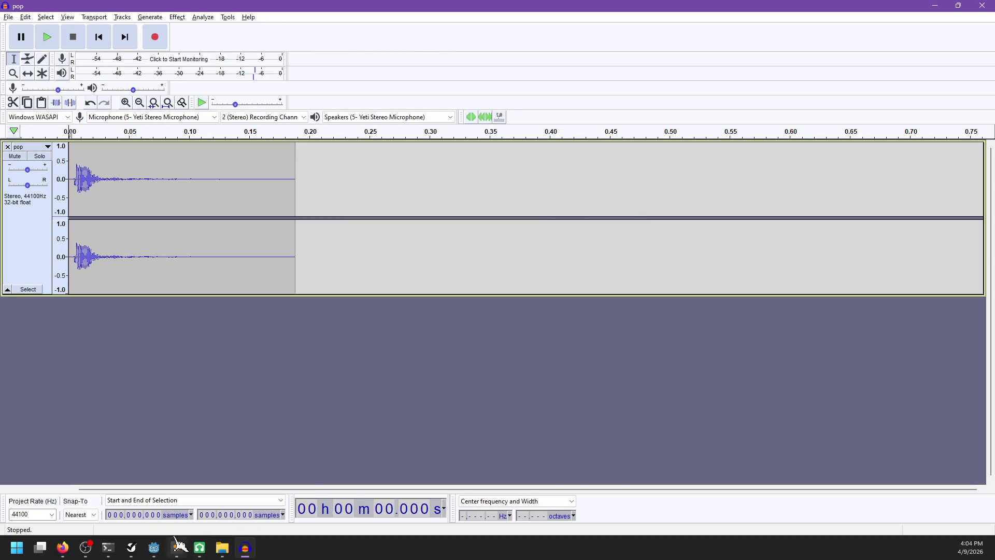
{"action": "left_click", "coordinate": [154, 547]}
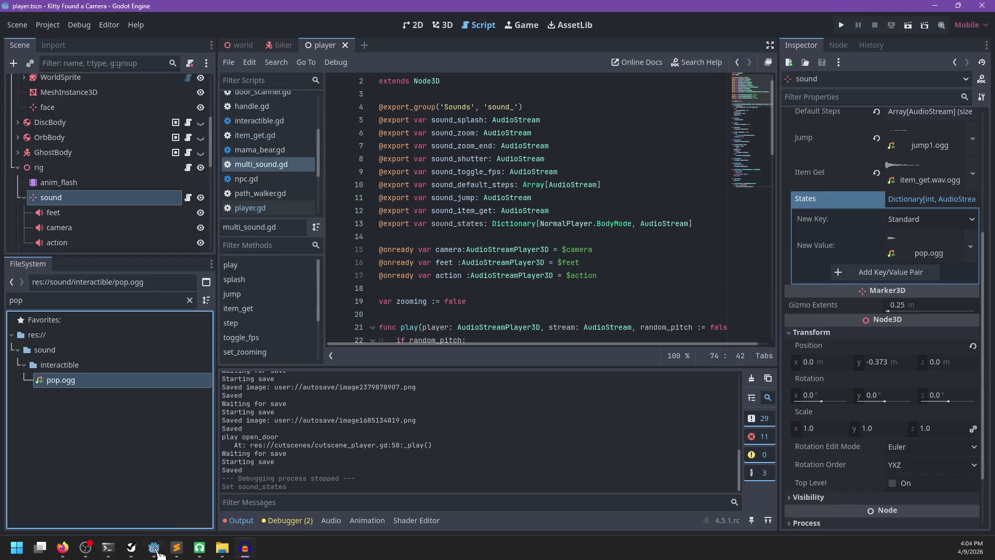
Add the Standard → pop.ogg pair to States, save the player scene, and run the game.
{"action": "left_click", "coordinate": [869, 271]}
{"action": "left_click", "coordinate": [927, 199]}
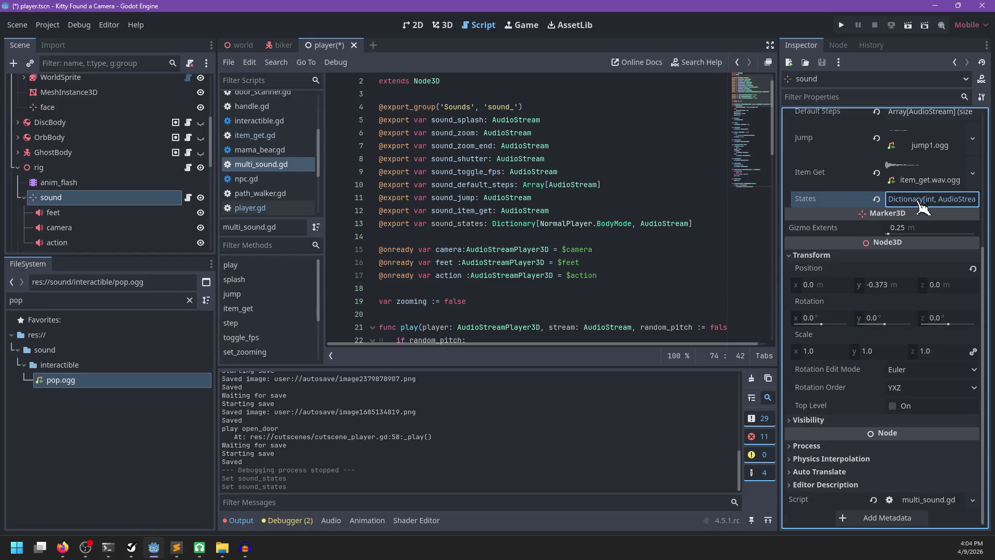
{"action": "left_click", "coordinate": [927, 199]}
{"action": "key", "text": "ctrl+s"}
{"action": "key", "text": "F5"}
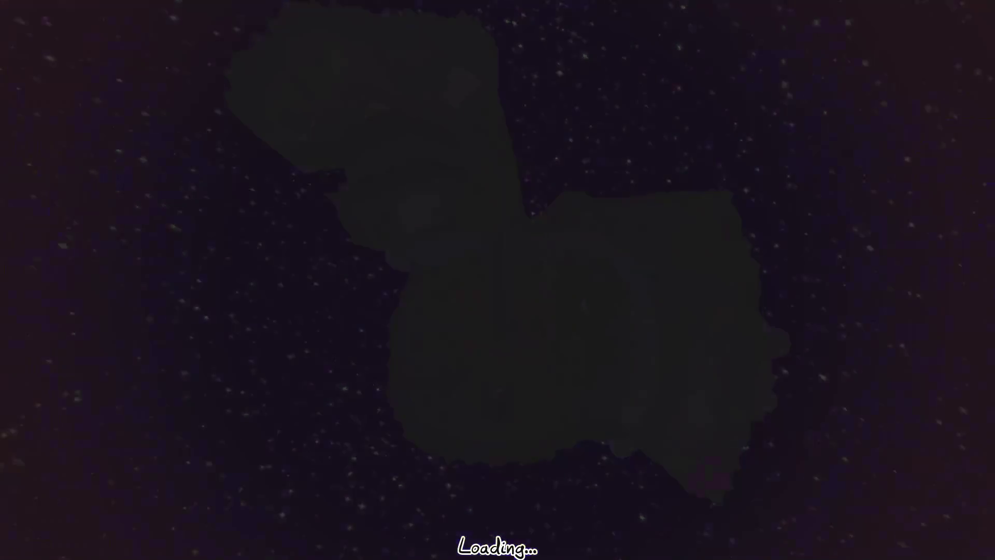
Run the character from the porch along the street past the mailbox and boxes.
{"action": "key", "text": "s"}
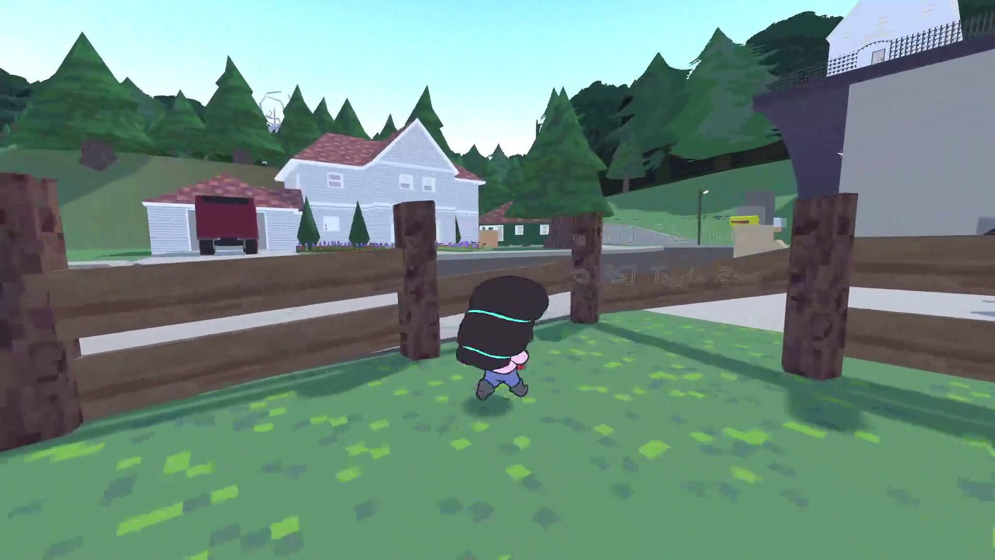
{"action": "key", "text": "w"}
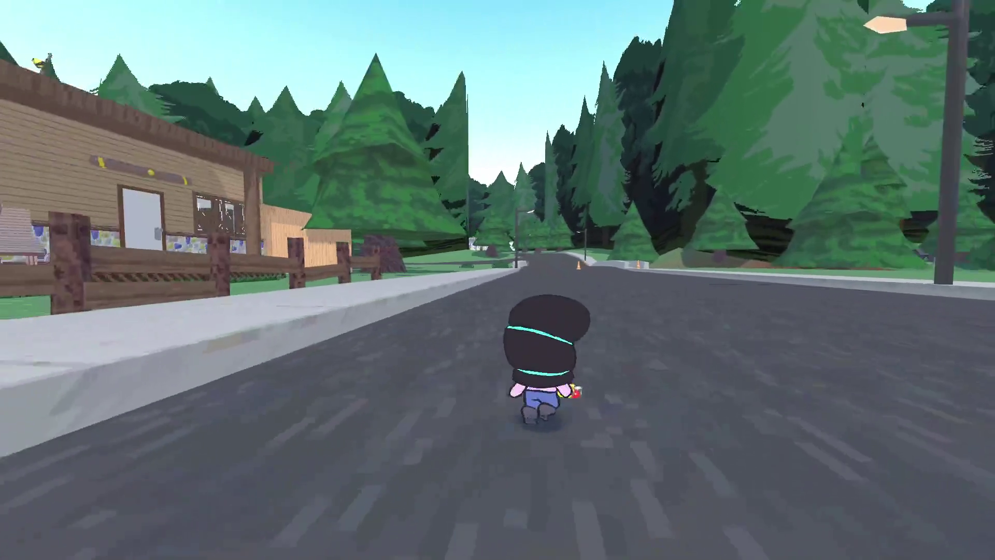
{"action": "key", "text": "w"}
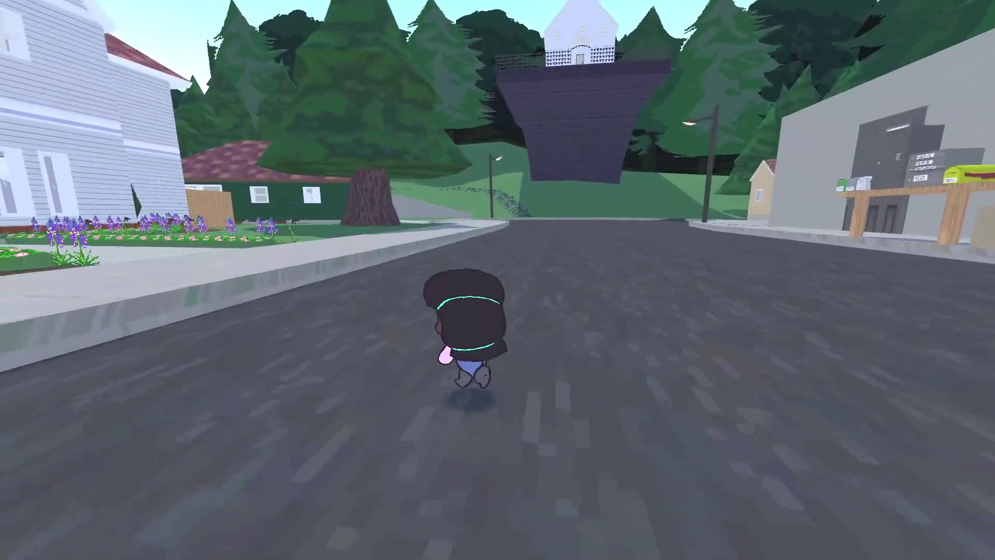
{"action": "key", "text": "d"}
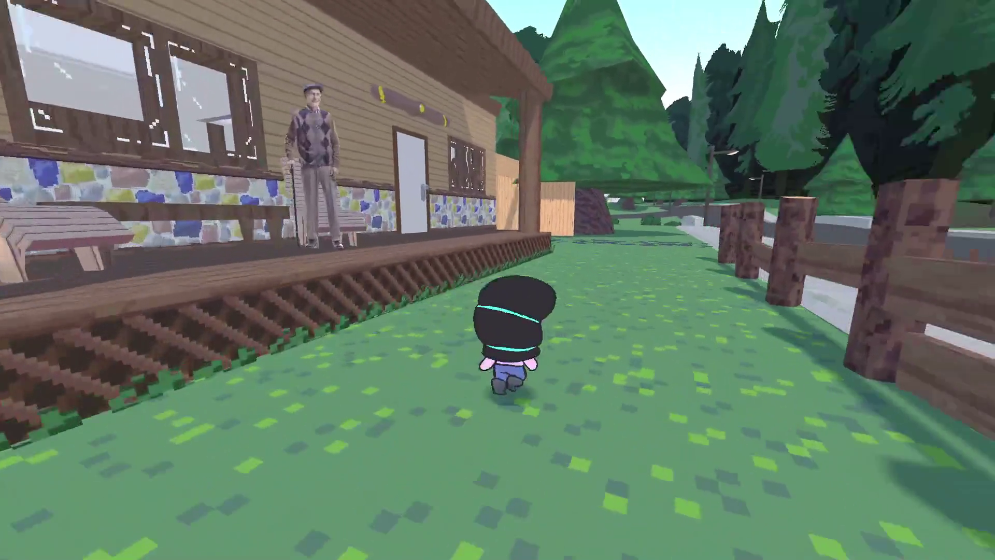
{"action": "key", "text": "d"}
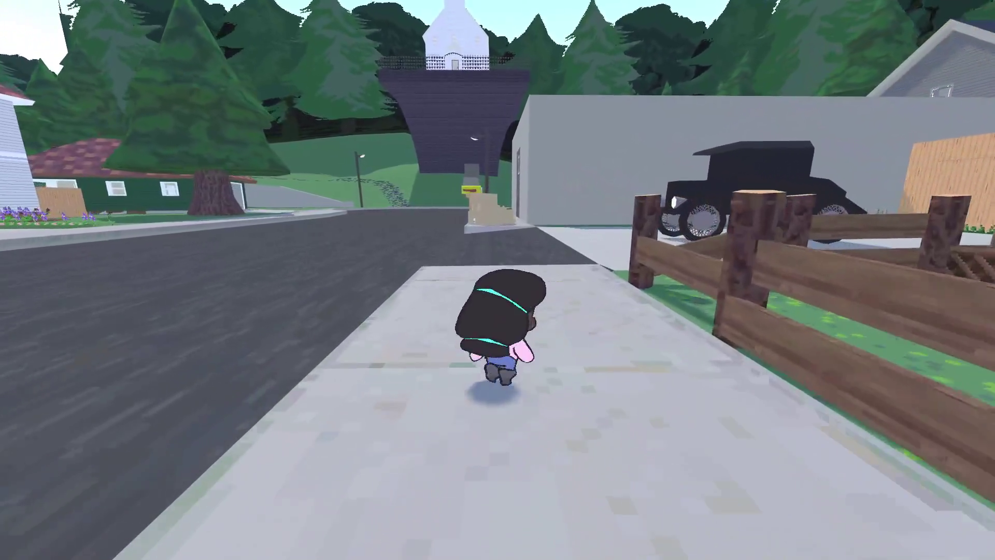
{"action": "key", "text": "w"}
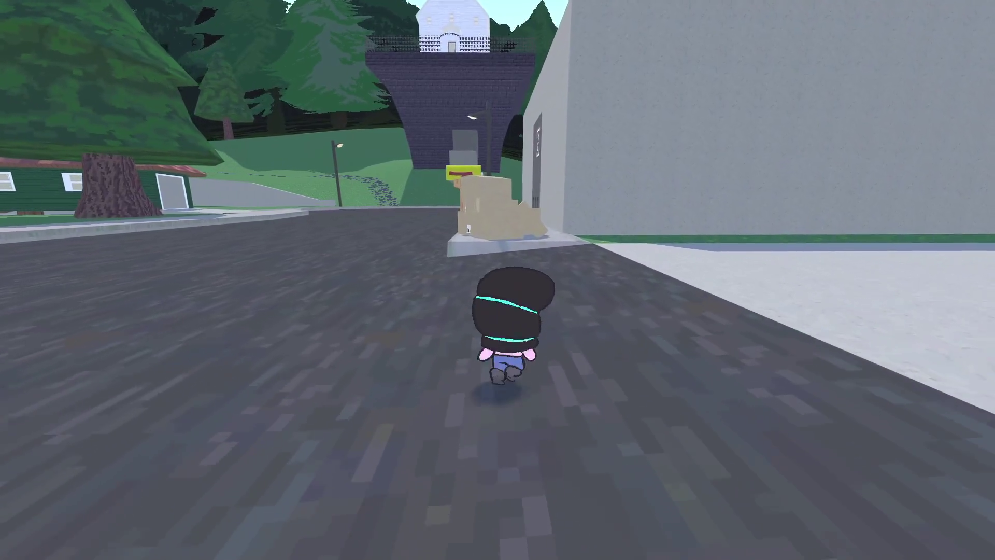
{"action": "key", "text": "w"}
Climb the cardboard boxes and concrete blocks, then run back up the street to the house.
{"action": "key", "text": "s"}
{"action": "key", "text": "space"}
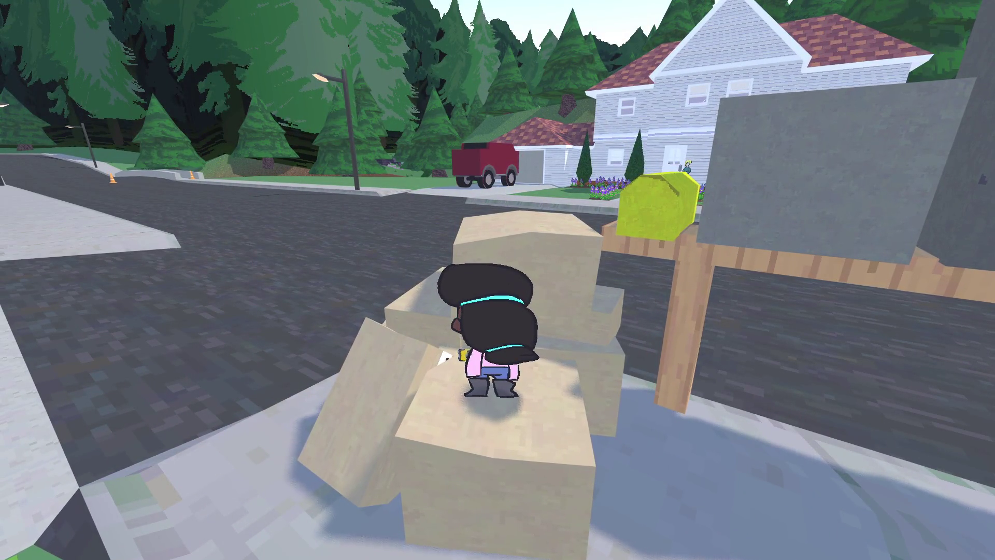
{"action": "key", "text": "space"}
{"action": "key", "text": "d"}
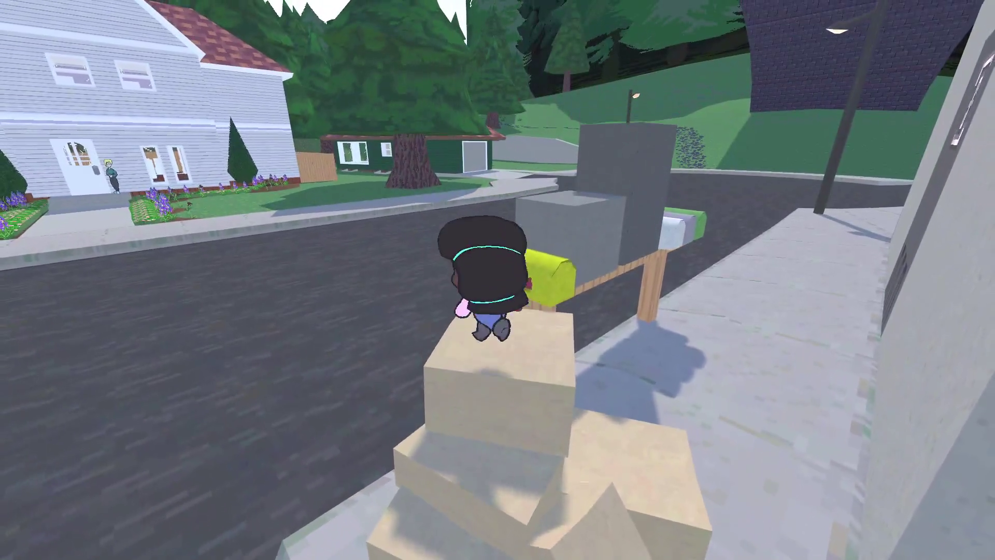
{"action": "key", "text": "w"}
{"action": "key", "text": "space"}
{"action": "key", "text": "s"}
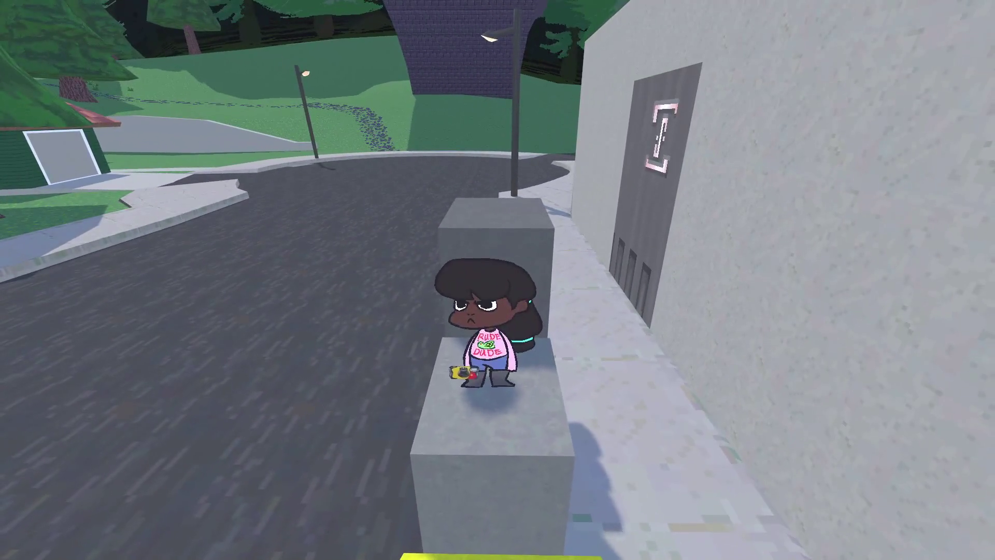
{"action": "key", "text": "w"}
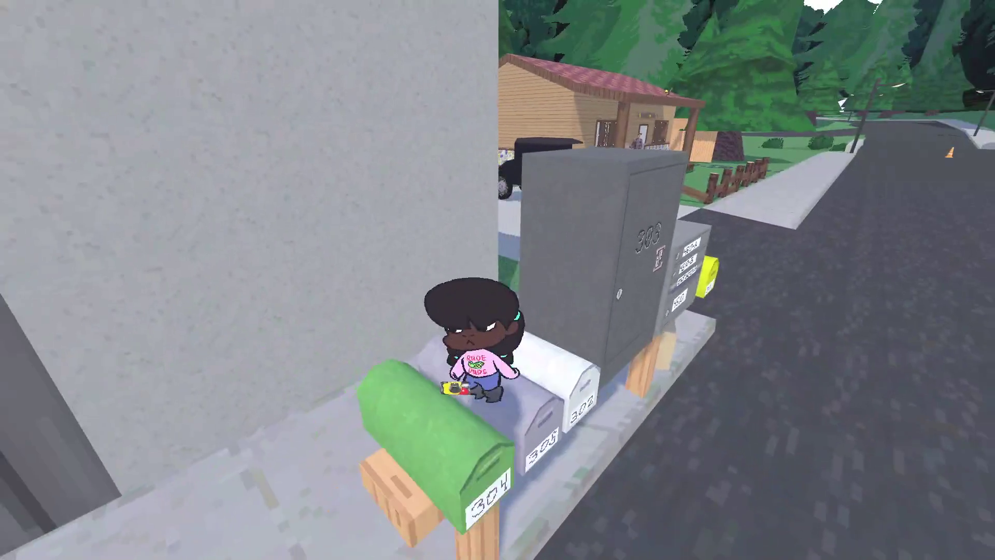
{"action": "key", "text": "w"}
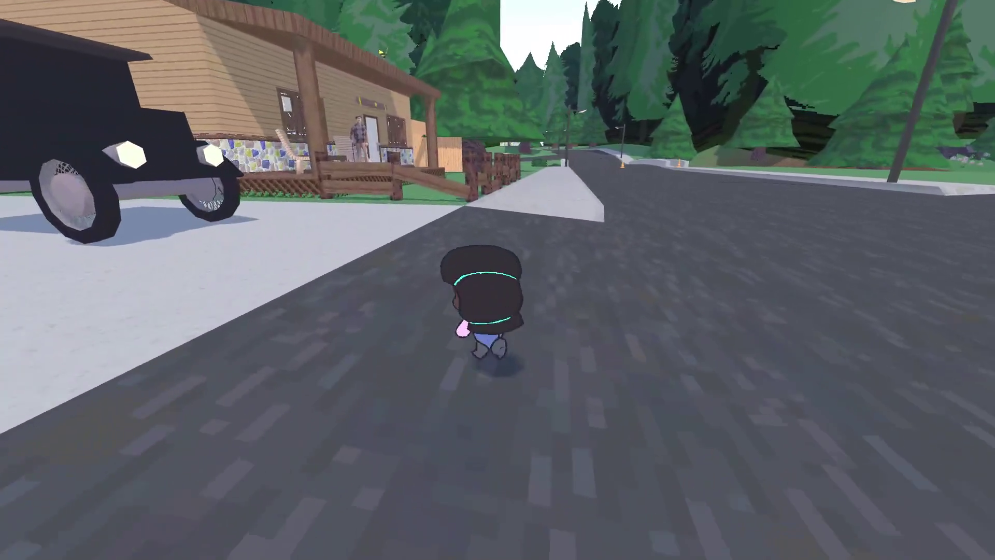
{"action": "key", "text": "w"}
{"action": "key", "text": "w"}
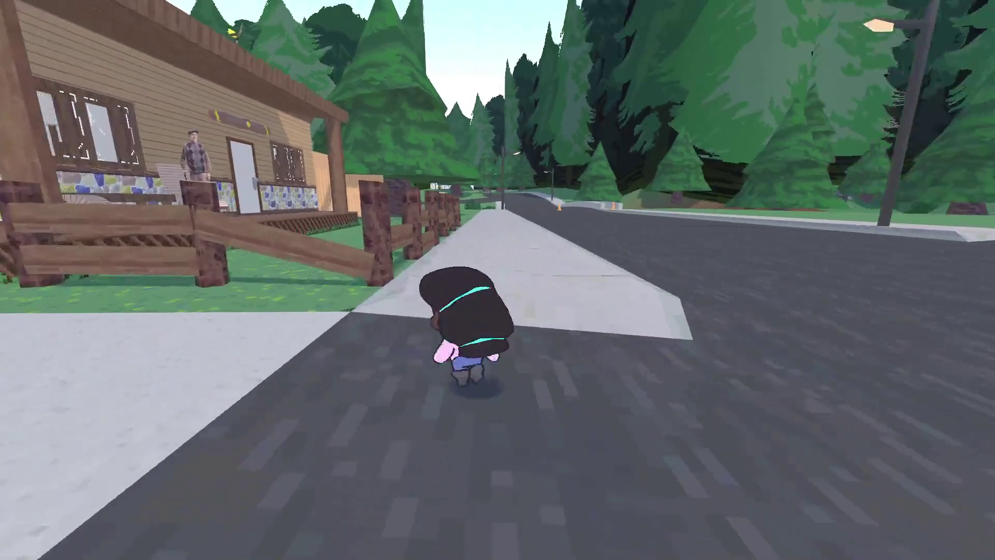
{"action": "key", "text": "w"}
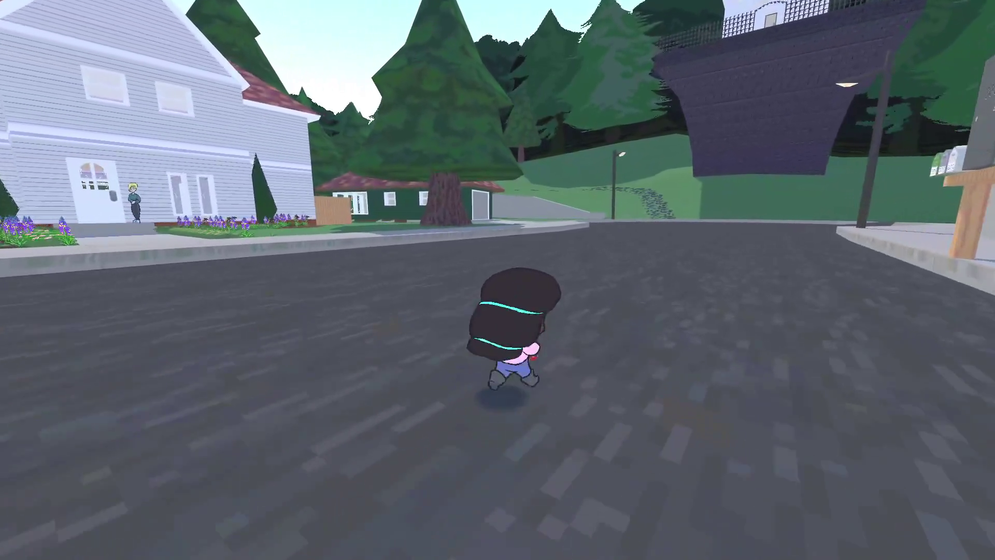
Submit player.find_item in the live debug console, then reopen it to pause the game.
{"action": "key", "text": "grave"}
{"action": "type", "text": "player.find_item"}
{"action": "key", "text": "grave"}
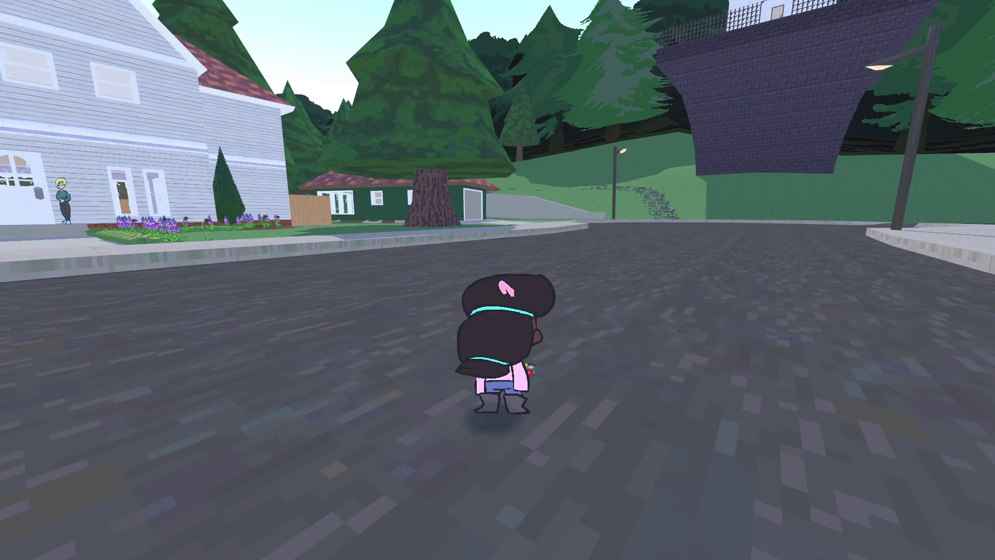
{"action": "key", "text": "grave"}
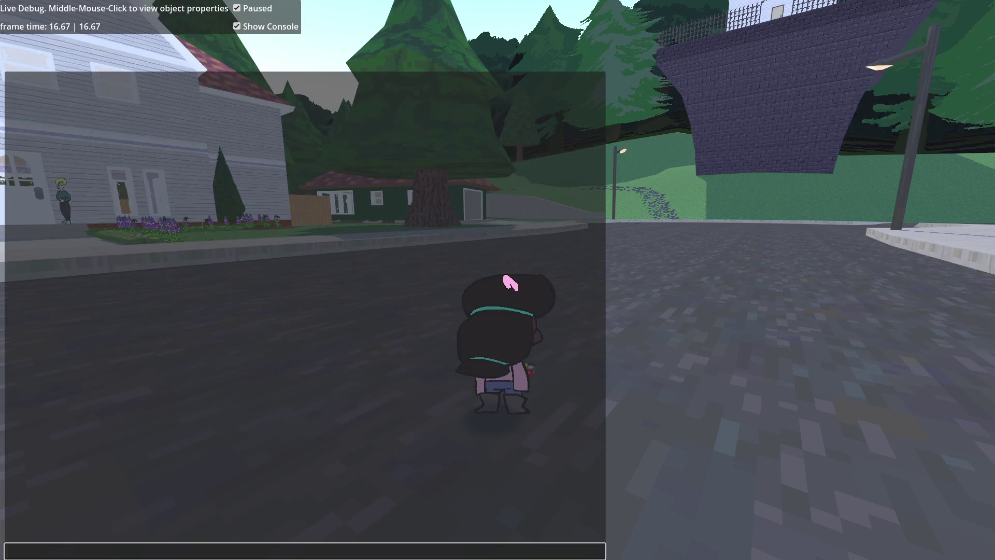
Grant the player the orb_mode item with player.find_item_from('orb_mode') in the Live Debug console.
{"action": "type", "text": "player.find_ite"}
{"action": "type", "text": "m_from('orb_"}
{"action": "type", "text": "node')"}
{"action": "key", "text": "Return"}
{"action": "key", "text": "Up"}
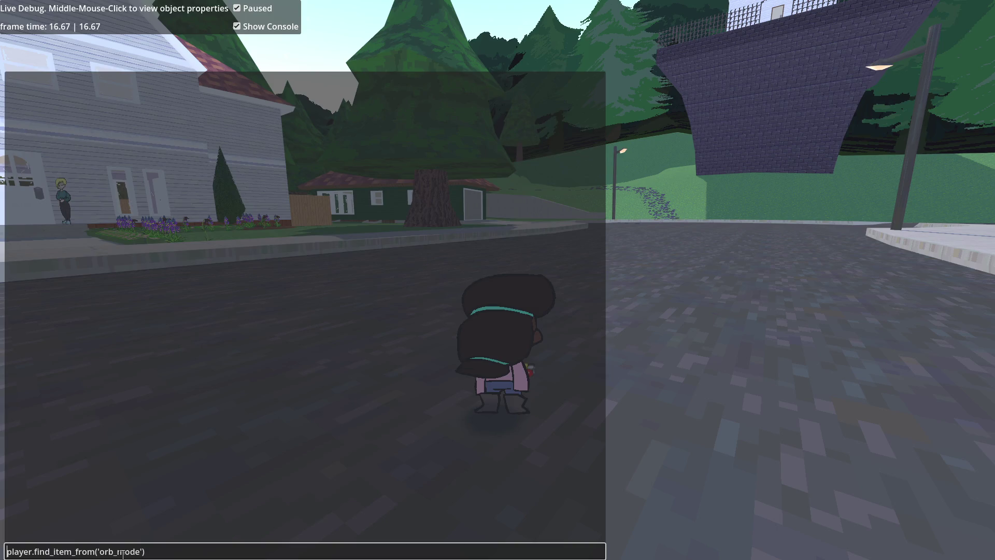
{"action": "key", "text": "Escape"}
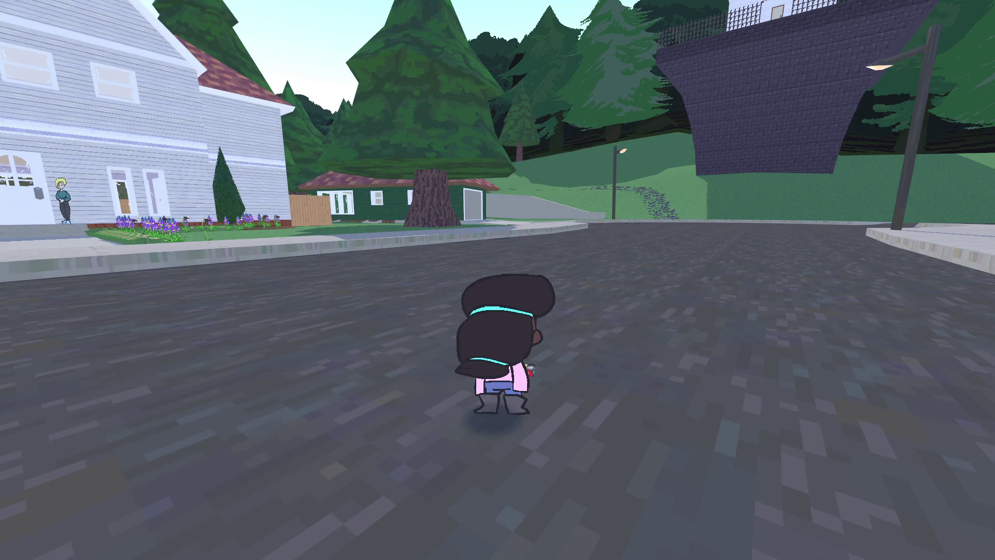
Switch into orb form and roll around, toggling between orb and character forms.
{"action": "key", "text": "w"}
{"action": "key", "text": "a"}
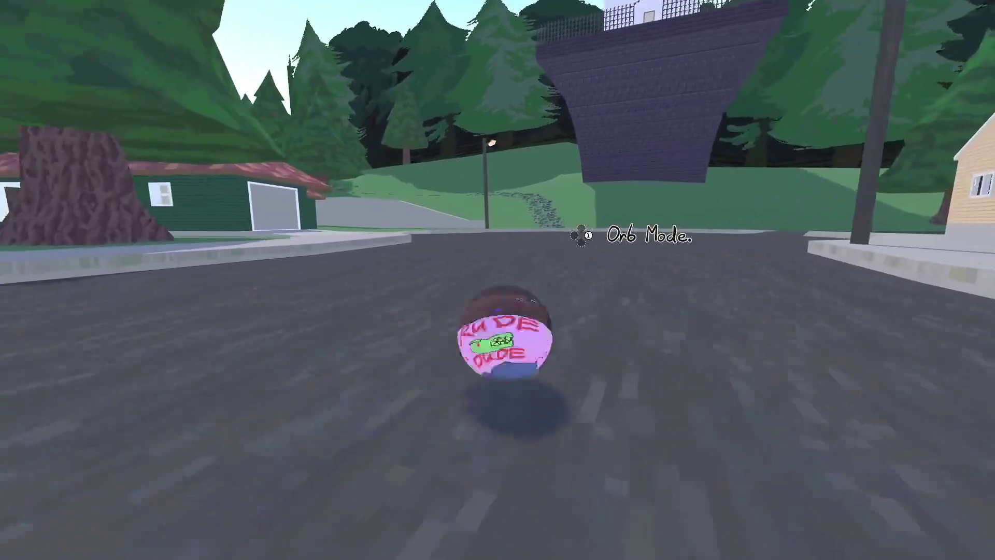
{"action": "key", "text": "w"}
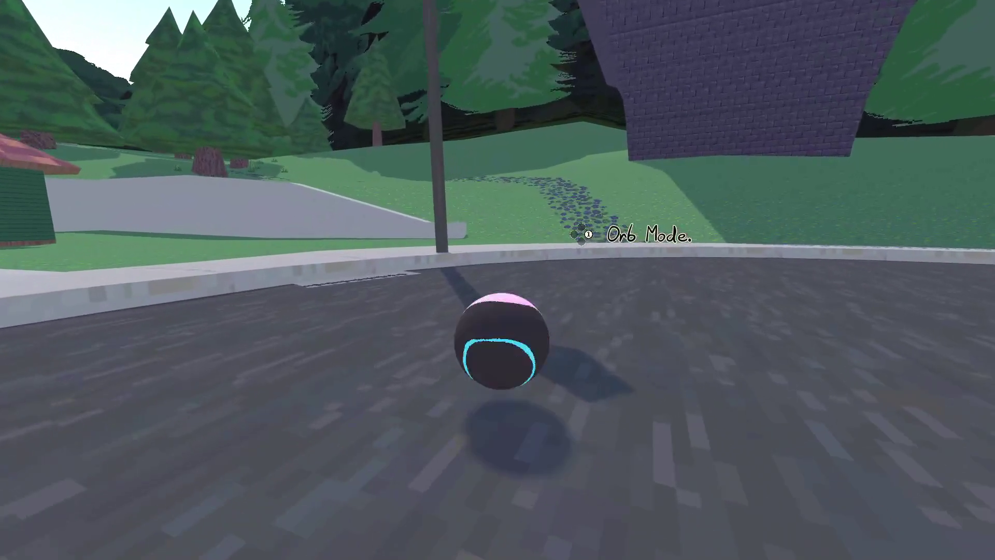
{"action": "key", "text": "w"}
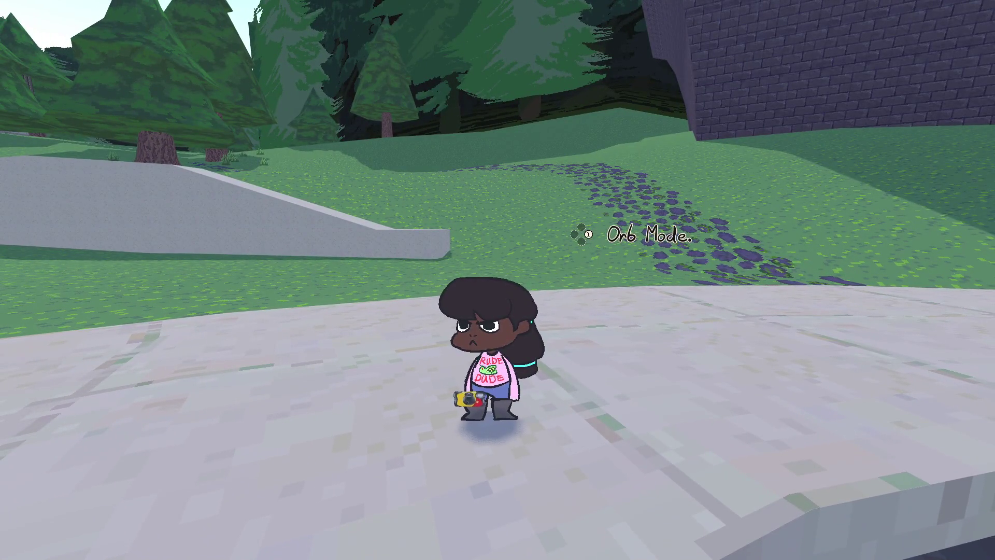
{"action": "key", "text": "alt+Tab"}
{"action": "left_click", "coordinate": [612, 212]}
{"action": "key", "text": "ctrl+shift+d"}
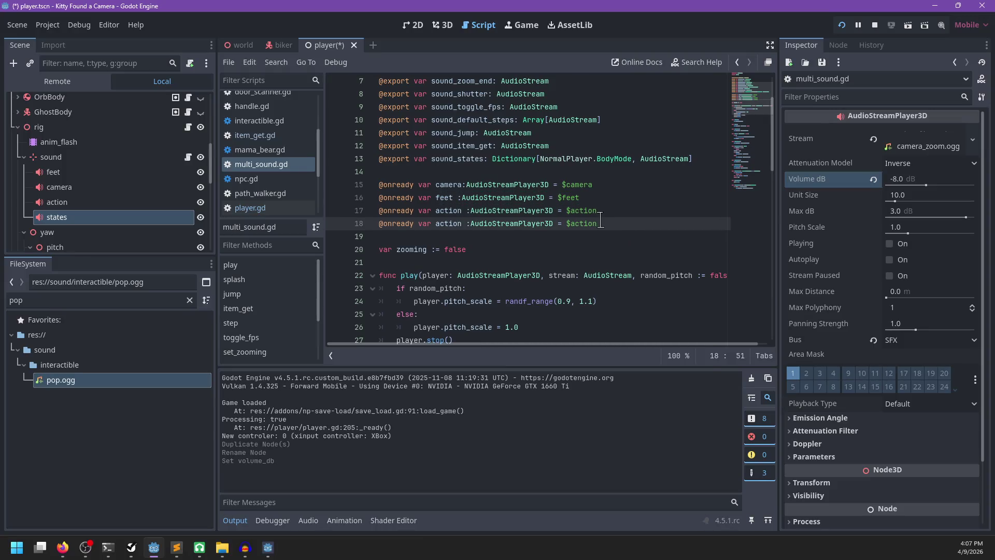
Rename the duplicated line to a states/$states player and route enter_state's play call through states, then save.
{"action": "double_click", "coordinate": [445, 228]}
{"action": "key", "text": "ctrl+d"}
{"action": "type", "text": "states"}
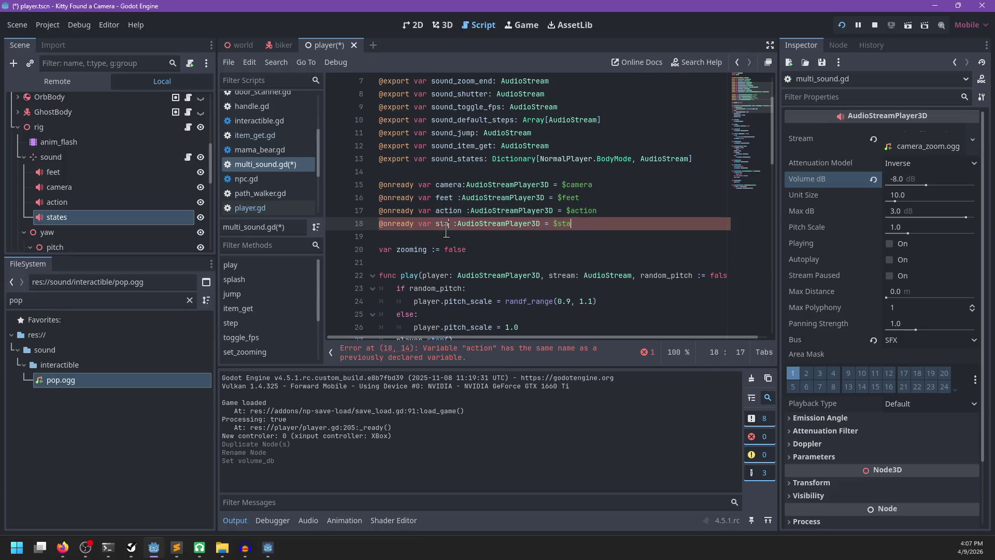
{"action": "scroll", "coordinate": [476, 230], "scroll_direction": "down", "scroll_amount": 5}
{"action": "scroll", "coordinate": [475, 230], "scroll_direction": "down", "scroll_amount": 12}
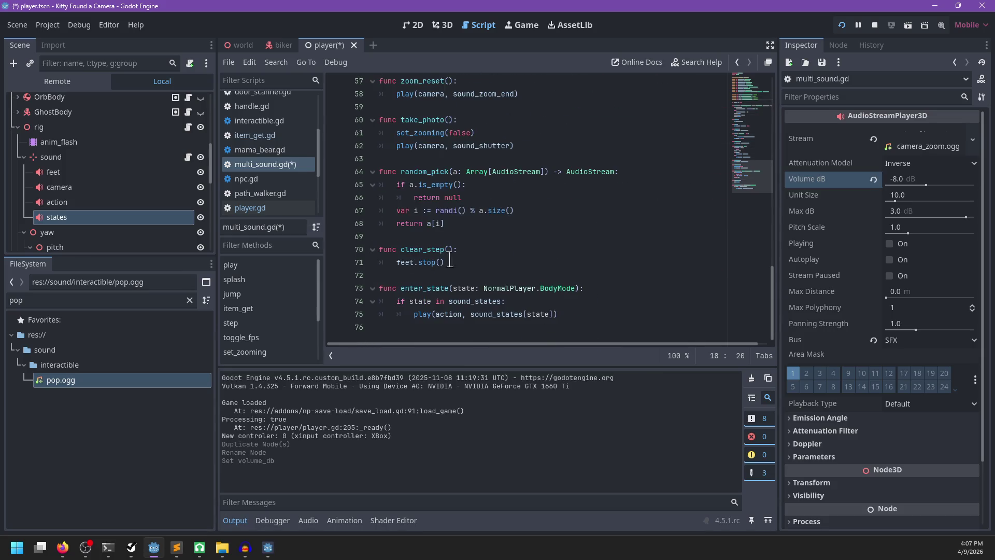
{"action": "double_click", "coordinate": [443, 315]}
{"action": "type", "text": "states"}
{"action": "key", "text": "ctrl+s"}
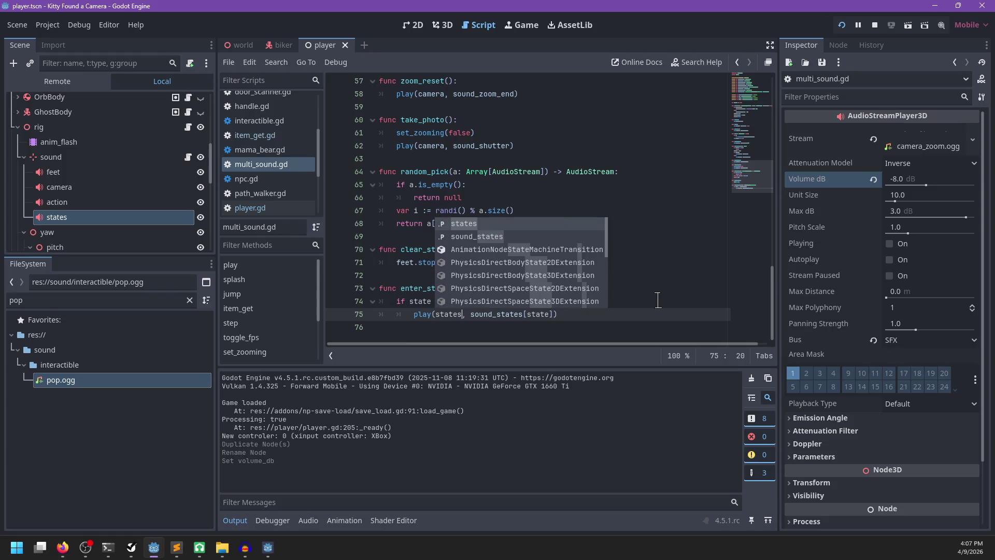
Set the states player's Volume dB to -10, save the scene, and return to the running game.
{"action": "left_click", "coordinate": [657, 301]}
{"action": "left_click", "coordinate": [914, 180]}
{"action": "type", "text": "-10"}
{"action": "key", "text": "Return"}
{"action": "key", "text": "ctrl+s"}
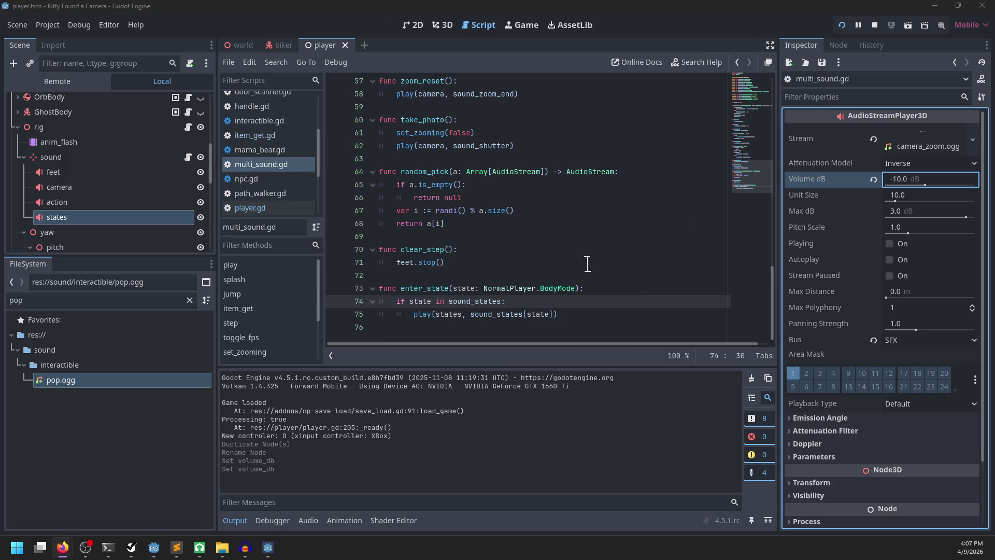
{"action": "key", "text": "F5"}
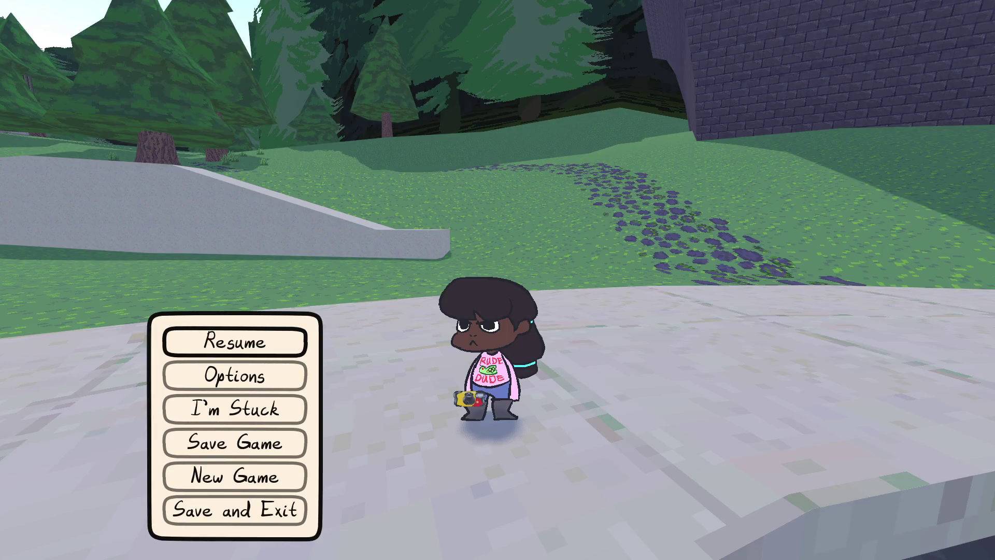
Try entering orb mode, which crashes on a null player, then stop and relaunch the game.
{"action": "key", "text": "Escape"}
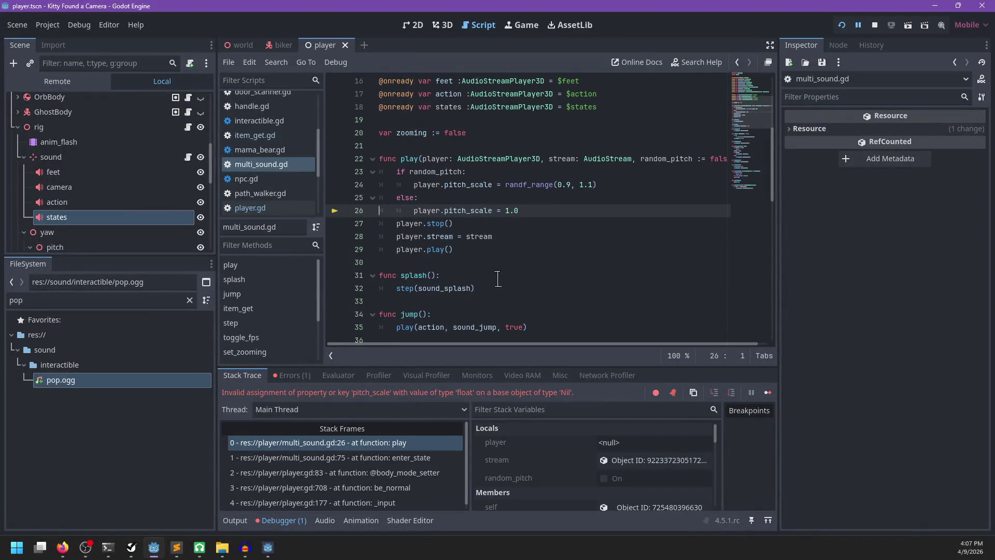
{"action": "key", "text": "F12"}
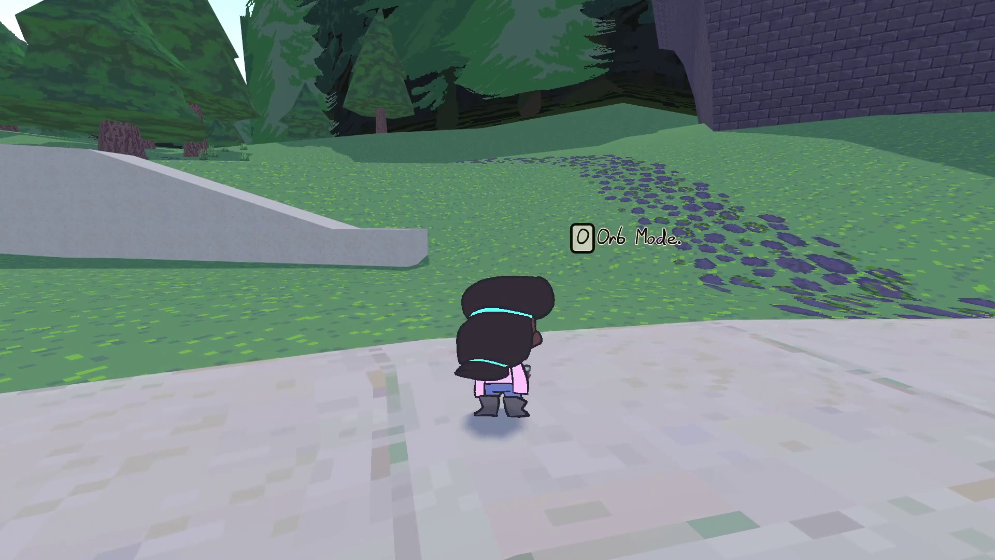
{"action": "key", "text": "o"}
{"action": "key", "text": "F5"}
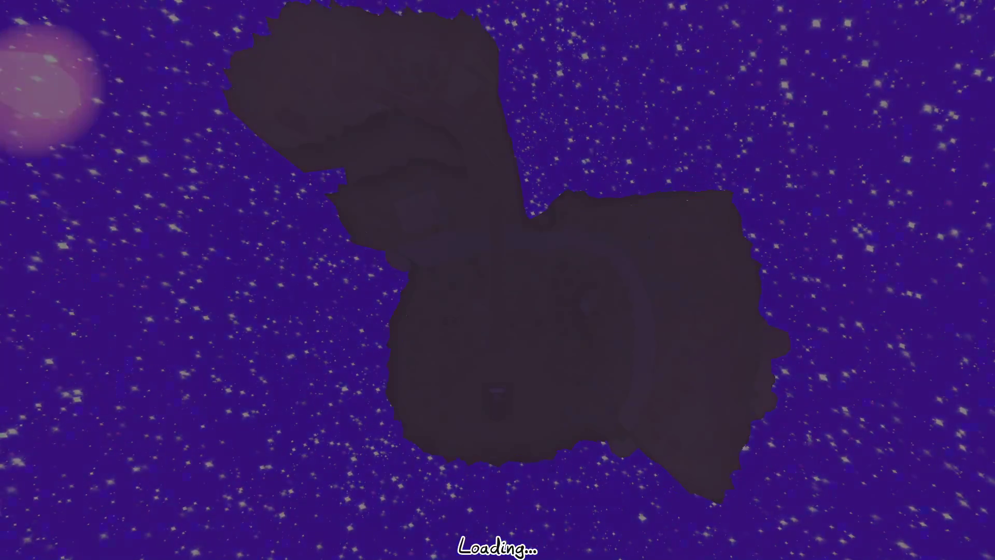
Grant Orb Mode again via player.find_item_from('orb_mode') in the console and dismiss the found-item notice.
{"action": "key", "text": "grave"}
{"action": "type", "text": "player.find_item_from"}
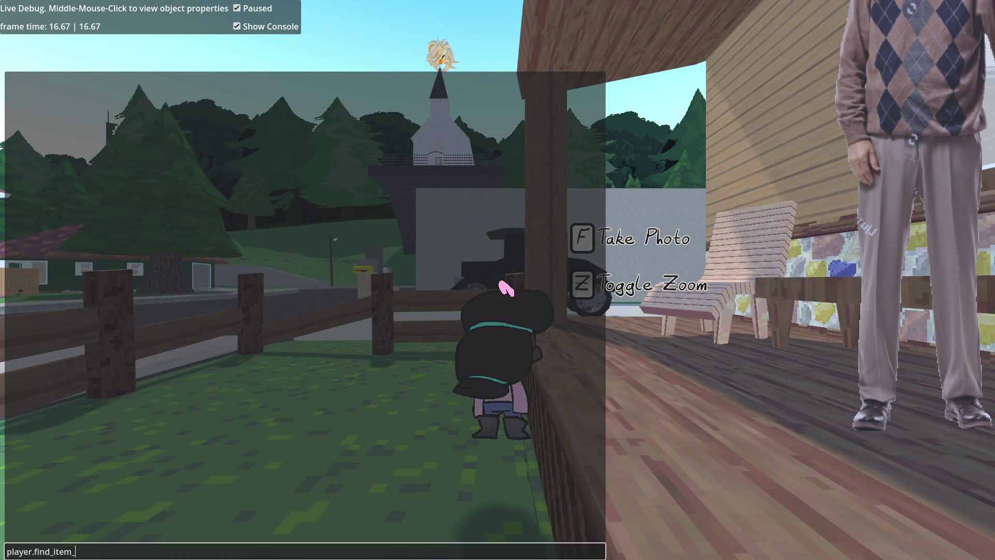
{"action": "type", "text": "('orb_mode'"}
{"action": "type", "text": ")"}
{"action": "key", "text": "Return"}
{"action": "key", "text": "grave"}
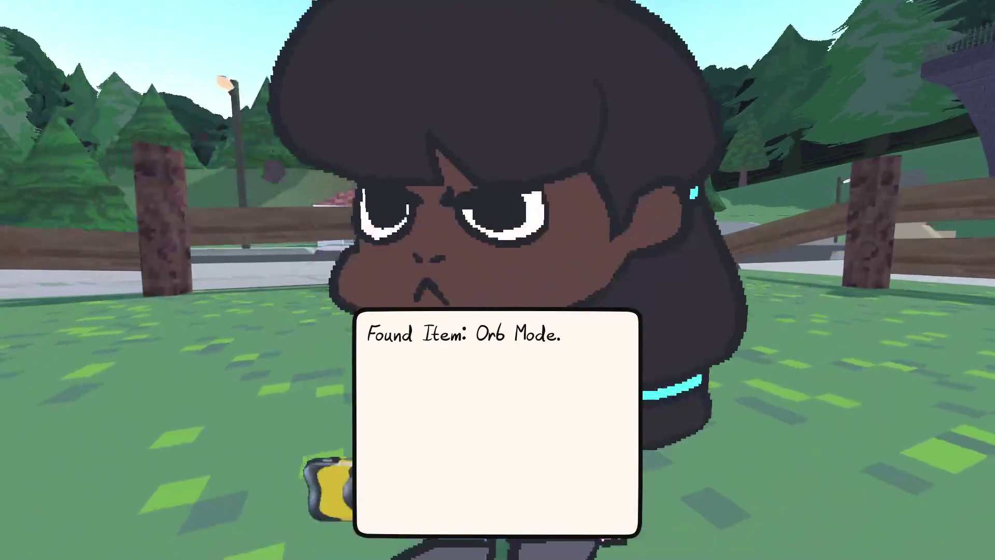
{"action": "key", "text": "space"}
{"action": "key", "text": "space"}
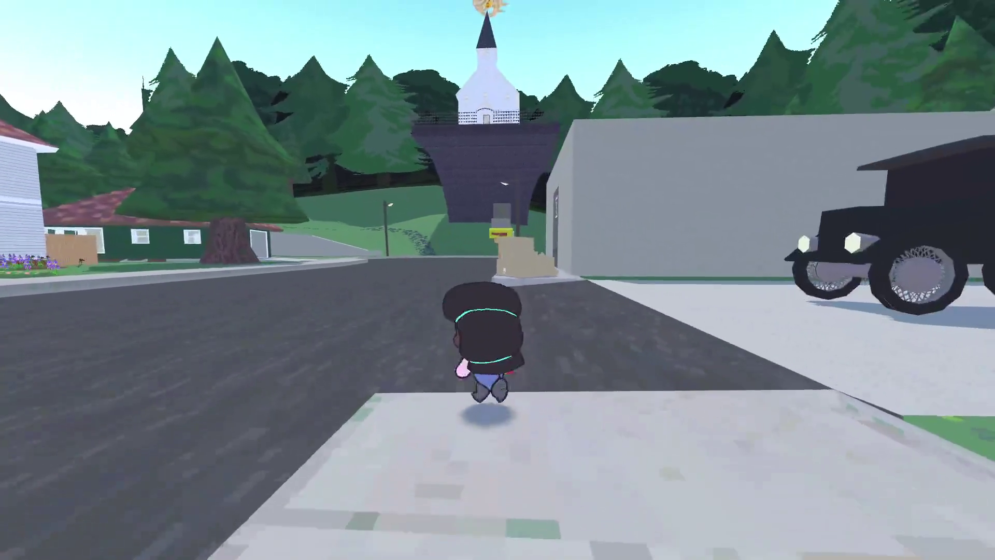
Toggle into orb form and back, then pause the game.
{"action": "key", "text": "1"}
{"action": "key", "text": "1"}
{"action": "key", "text": "1"}
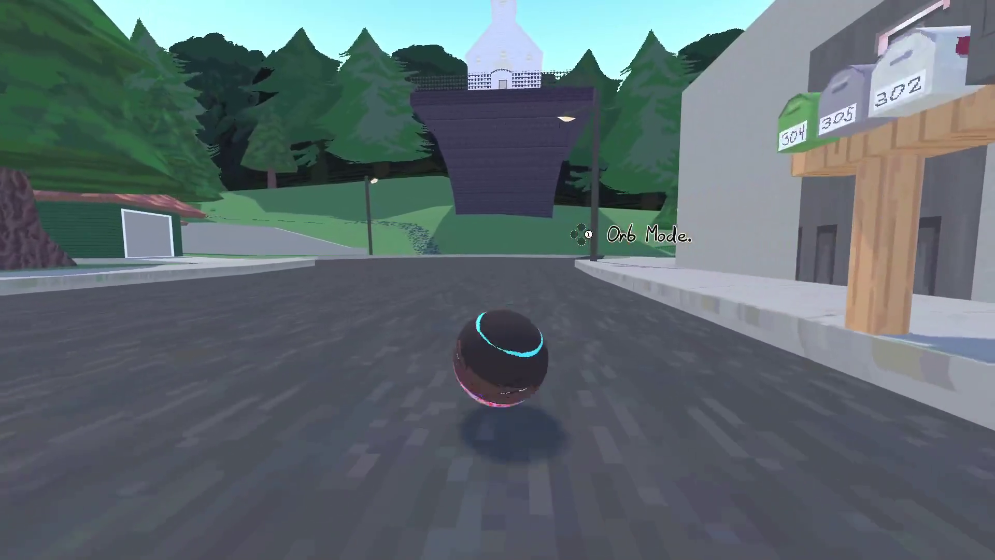
{"action": "key", "text": "1"}
{"action": "key", "text": "Escape"}
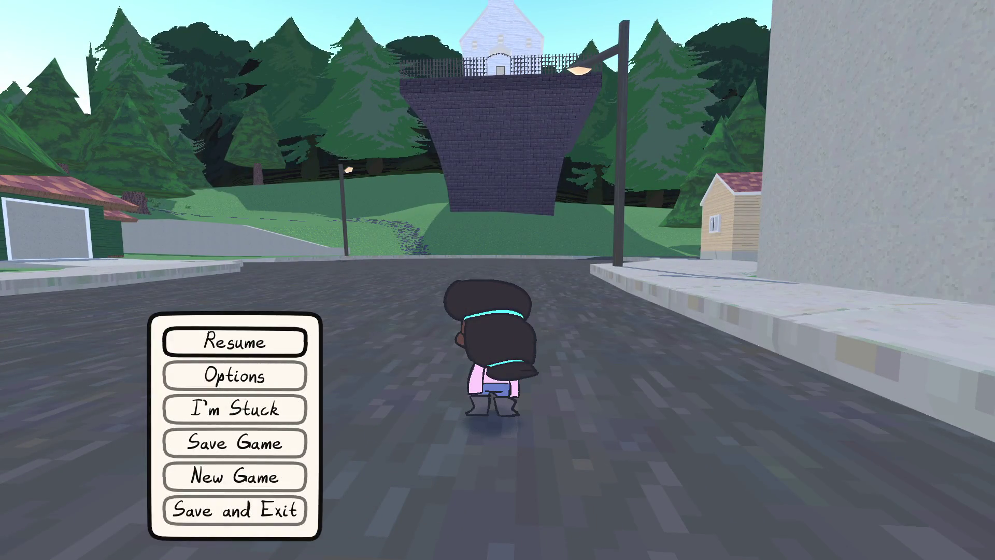
Lower the states player's Volume dB to -20 in the editor, then resume the game.
{"action": "key", "text": "F8"}
{"action": "left_click", "coordinate": [93, 217]}
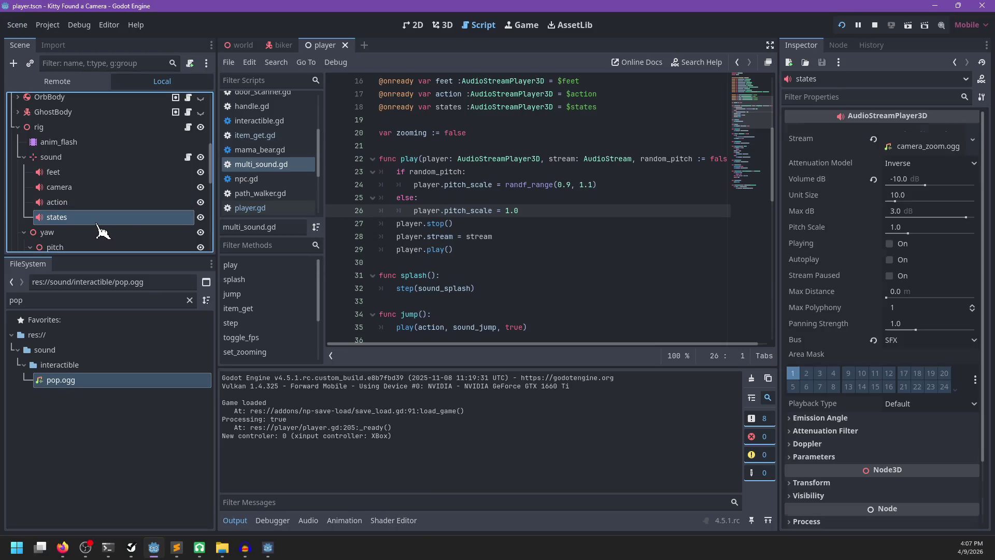
{"action": "left_click", "coordinate": [920, 179]}
{"action": "type", "text": "-"}
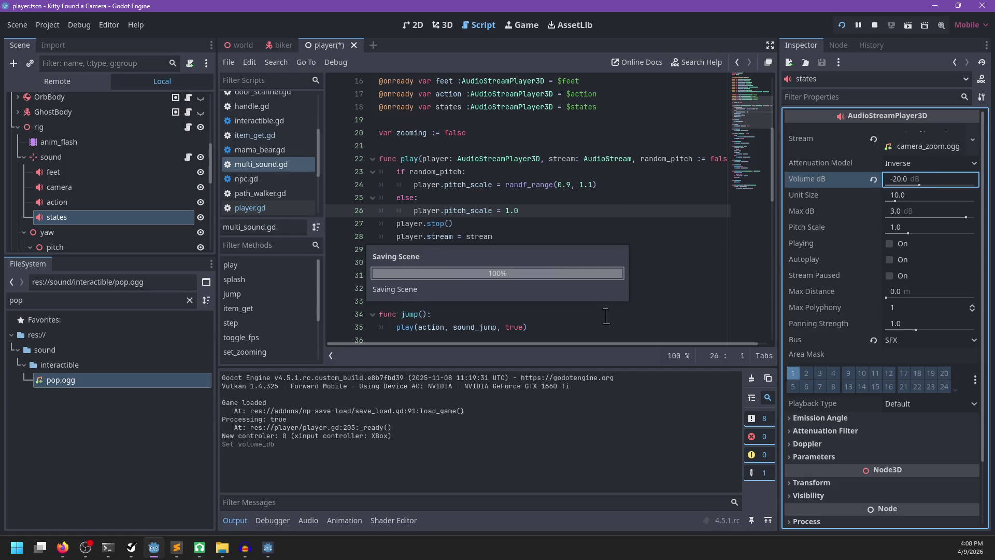
{"action": "key", "text": "alt+Tab"}
{"action": "key", "text": "Escape"}
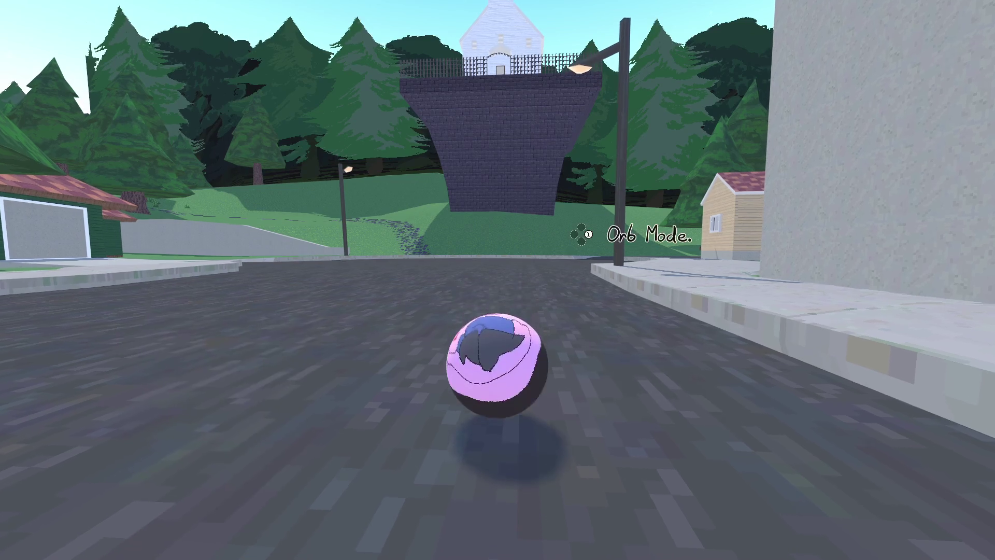
Roll the orb across the road and switch back to walking form on the grass.
{"action": "key", "text": "w"}
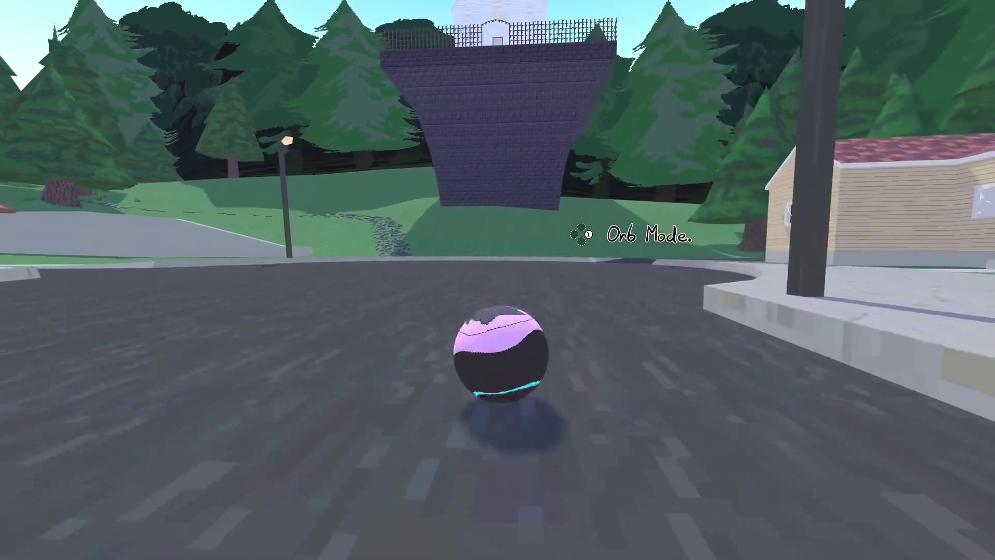
{"action": "key", "text": "a"}
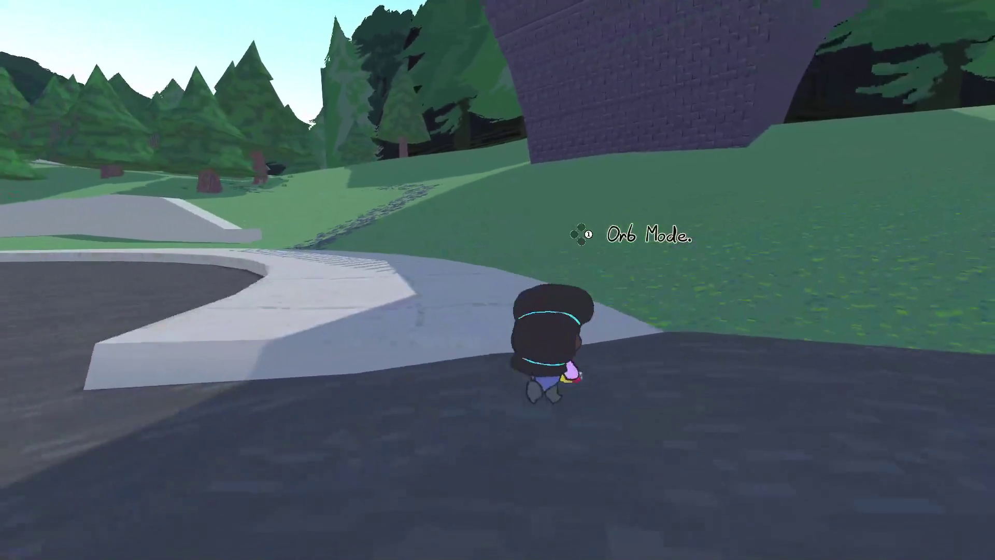
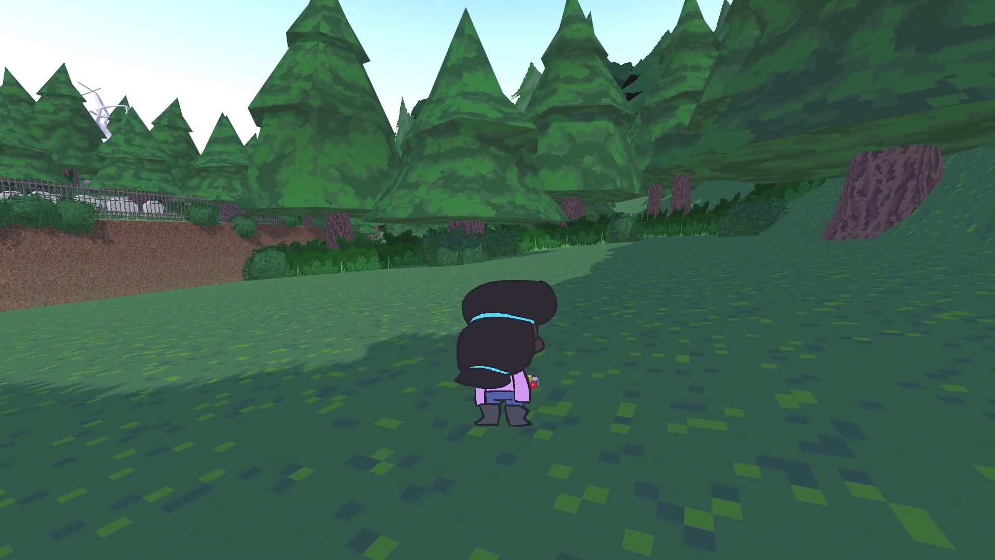
Run the character across the grass into the forest, then pause the game with Esc.
{"action": "key", "text": "s"}
{"action": "key", "text": "w"}
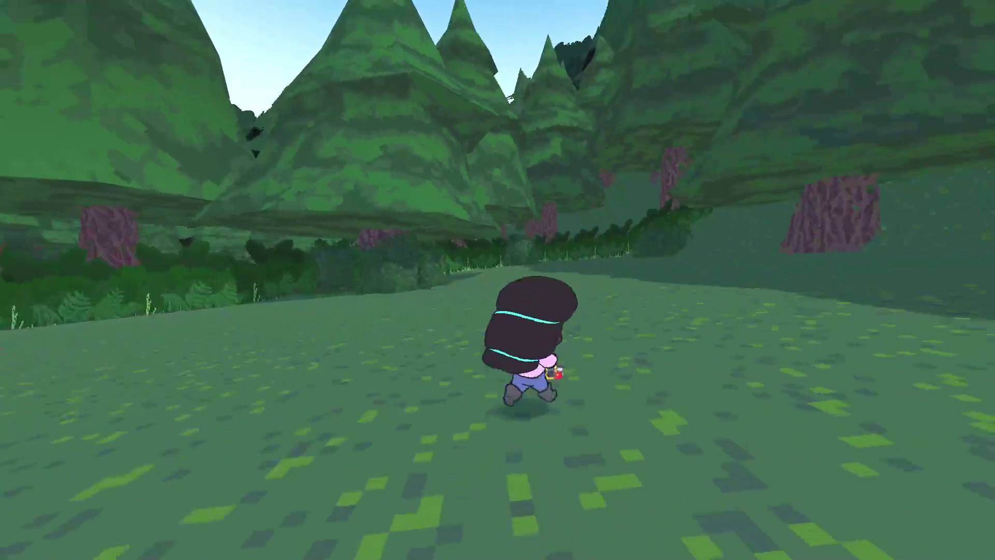
{"action": "key", "text": "Escape"}
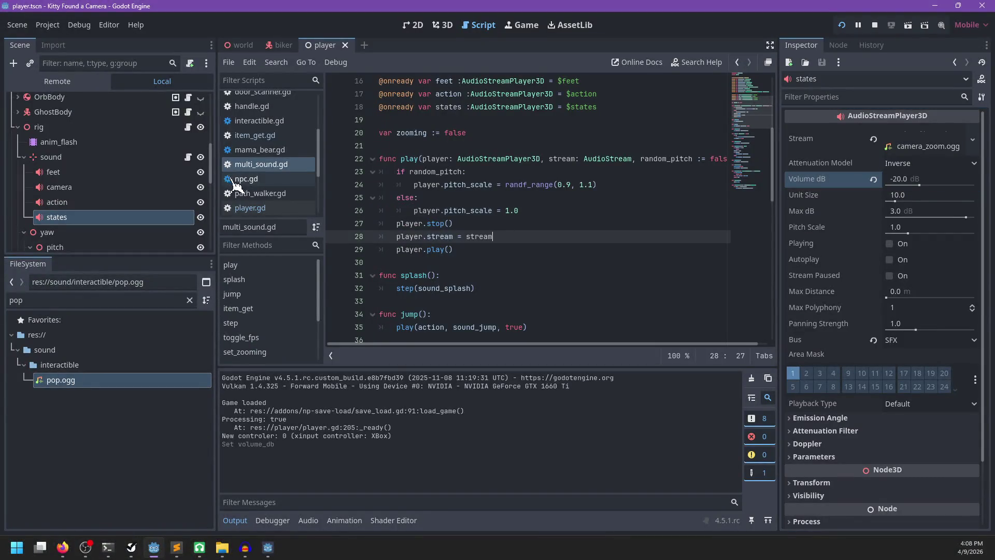
In player.gd, search for the lock_in grab code and scroll through the results.
{"action": "left_click", "coordinate": [250, 207]}
{"action": "left_click", "coordinate": [501, 225]}
{"action": "key", "text": "ctrl+f"}
{"action": "type", "text": "lock_in"}
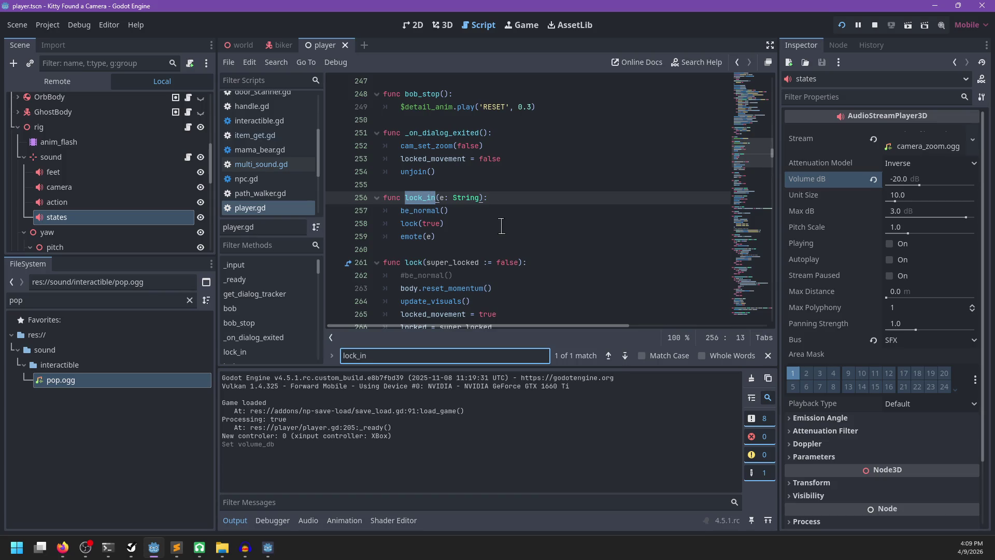
{"action": "key", "text": "BackSpace"}
{"action": "key", "text": "BackSpace"}
{"action": "type", "text": "with"}
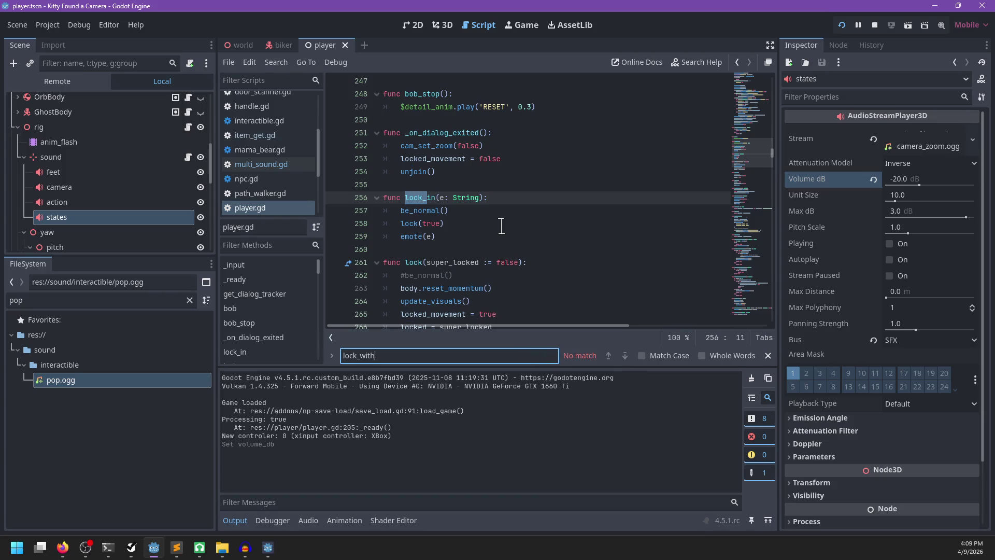
{"action": "key", "text": "Escape"}
{"action": "scroll", "coordinate": [513, 189], "scroll_direction": "down", "scroll_amount": 2}
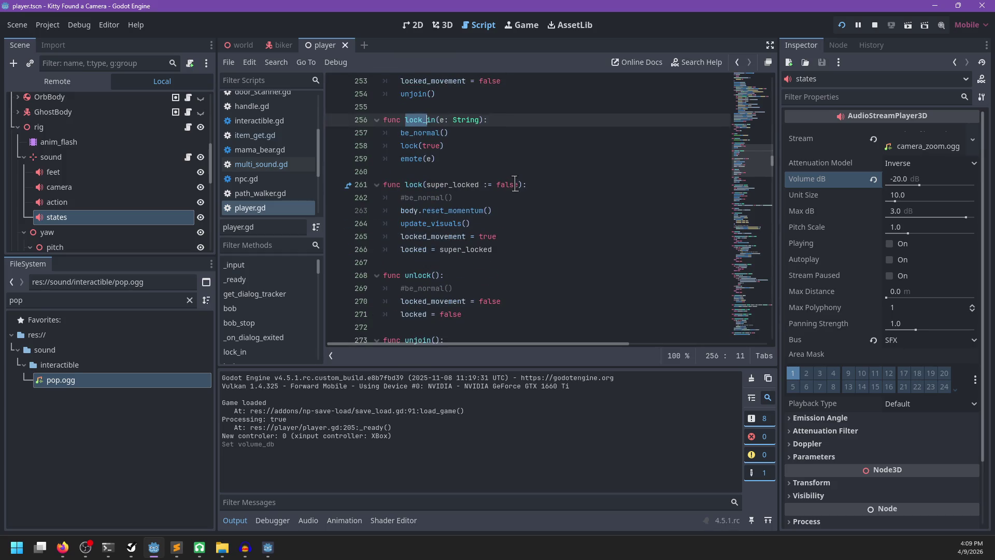
{"action": "scroll", "coordinate": [270, 197], "scroll_direction": "down", "scroll_amount": 2}
Look at the _thrash function in mama_bear.gd, then return to player.gd.
{"action": "left_click", "coordinate": [259, 119]}
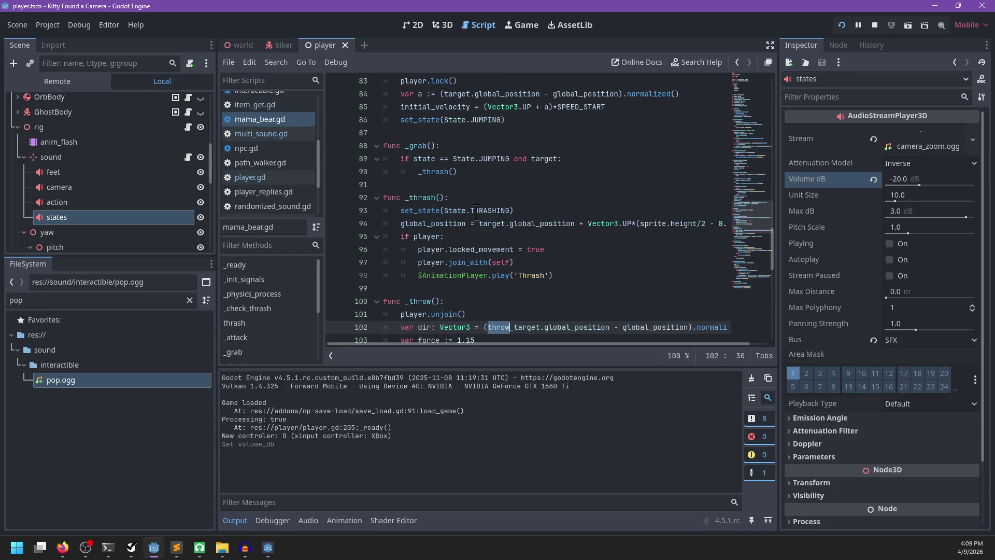
{"action": "left_click", "coordinate": [512, 210]}
{"action": "key", "text": "ctrl+f"}
{"action": "key", "text": "Escape"}
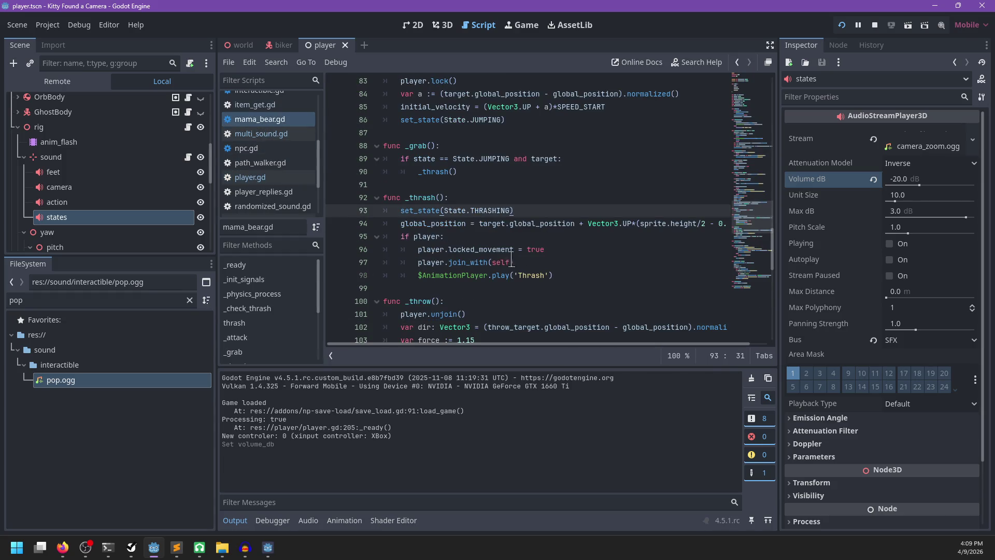
{"action": "left_click", "coordinate": [472, 262], "text": "ctrl"}
Find join_with in player.gd and set a breakpoint on its body.hide() line 288.
{"action": "key", "text": "ctrl+f"}
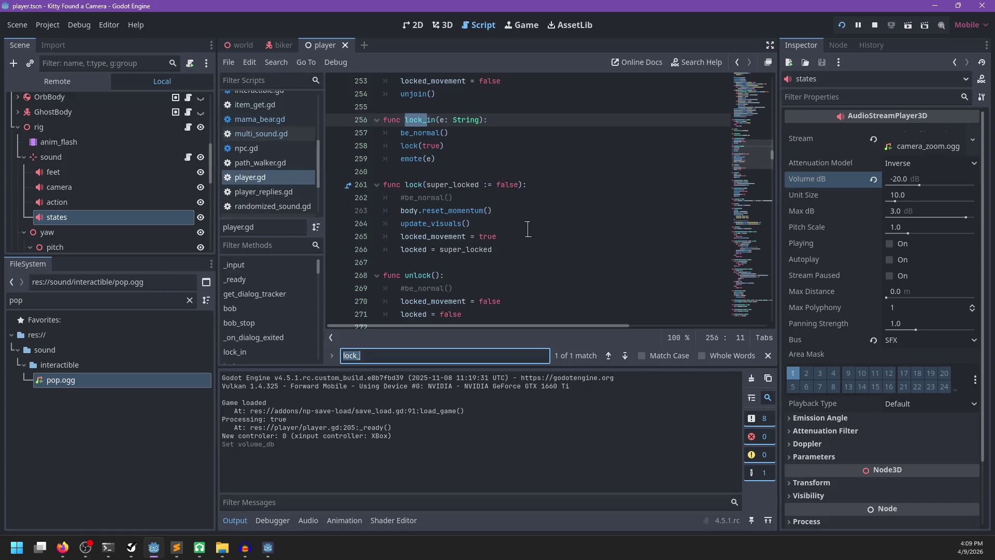
{"action": "type", "text": "join_with"}
{"action": "key", "text": "Escape"}
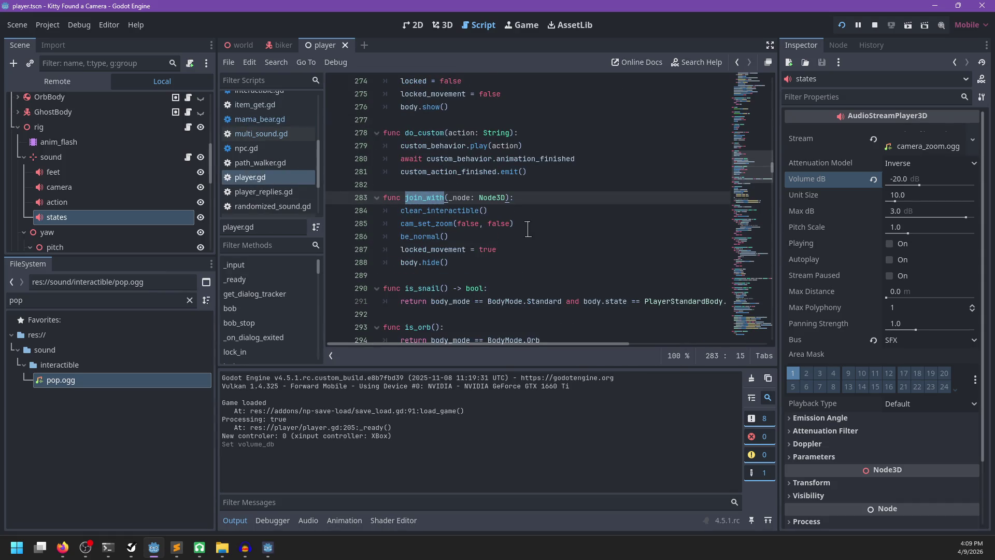
{"action": "left_click", "coordinate": [406, 262]}
{"action": "left_click", "coordinate": [507, 259]}
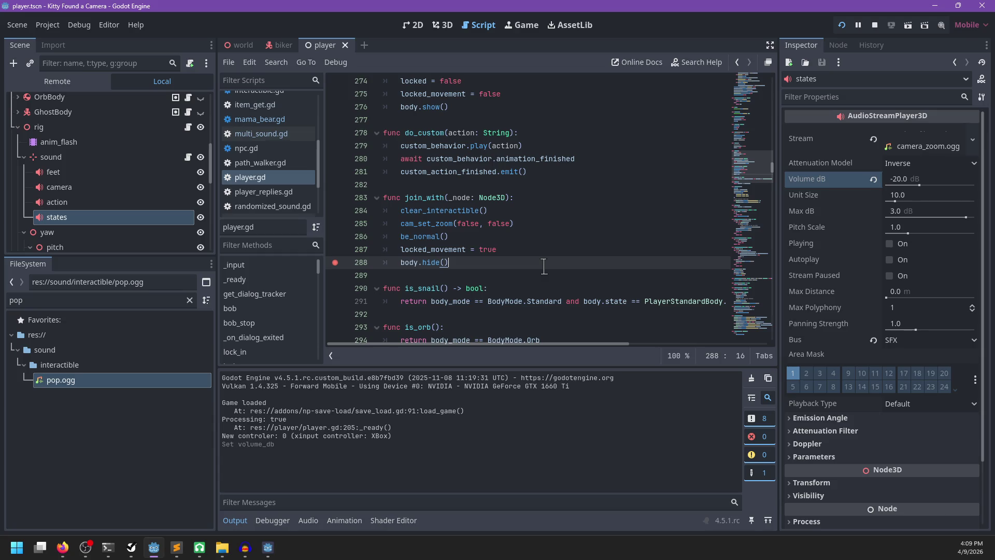
Search player.gd for body.show and body.visible, then jump to the update_visuals definition.
{"action": "key", "text": "ctrl+f"}
{"action": "type", "text": "body.show"}
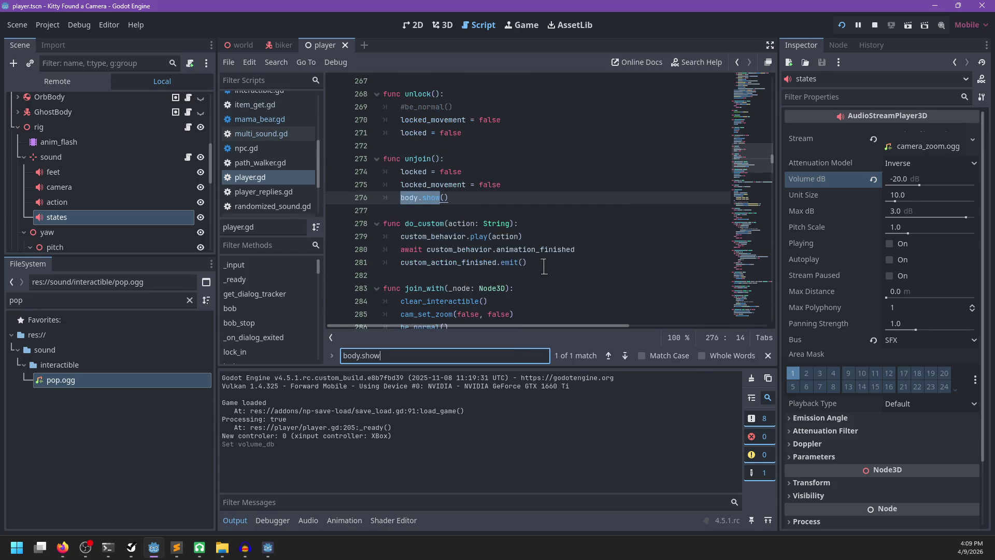
{"action": "key", "text": "BackSpace"}
{"action": "key", "text": "BackSpace"}
{"action": "key", "text": "BackSpace"}
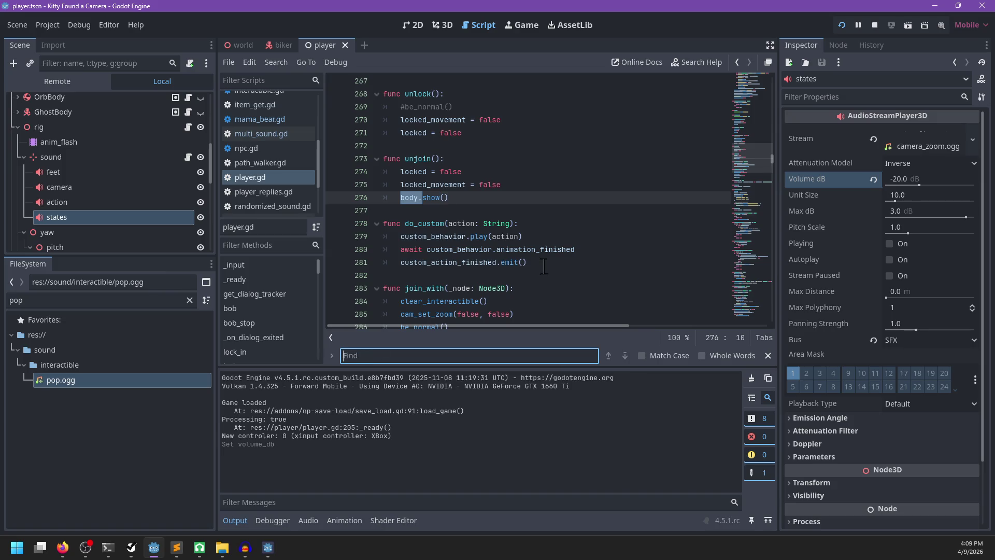
{"action": "type", "text": "visible"}
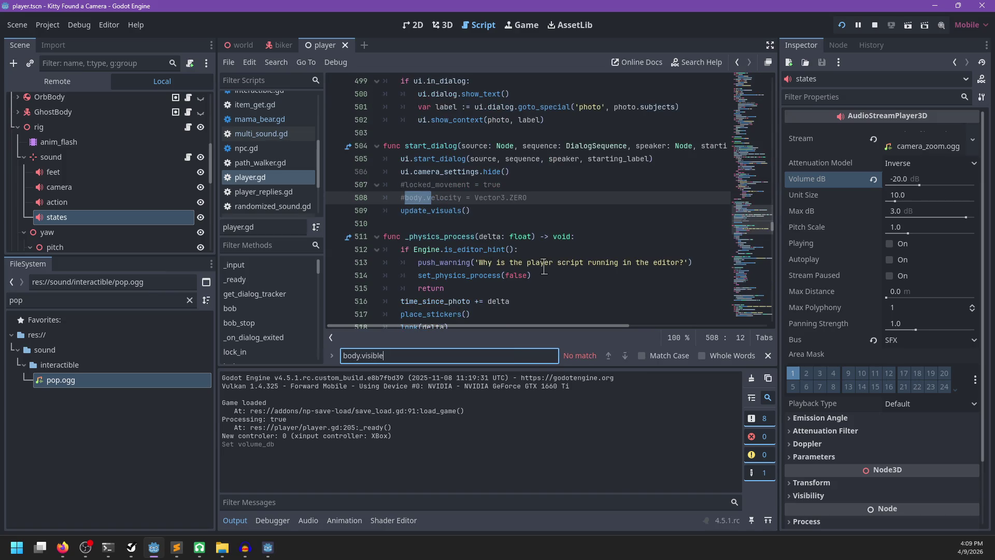
{"action": "key", "text": "Escape"}
{"action": "left_click", "coordinate": [448, 215], "text": "ctrl"}
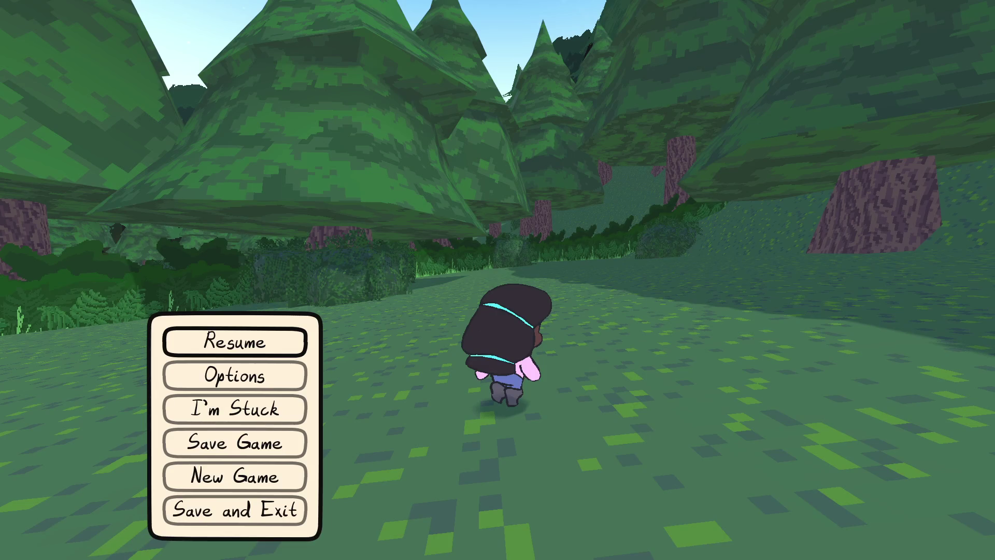
Unpause and hold W to run down the tree-lined forest path toward the mama bear.
{"action": "key", "text": "Escape"}
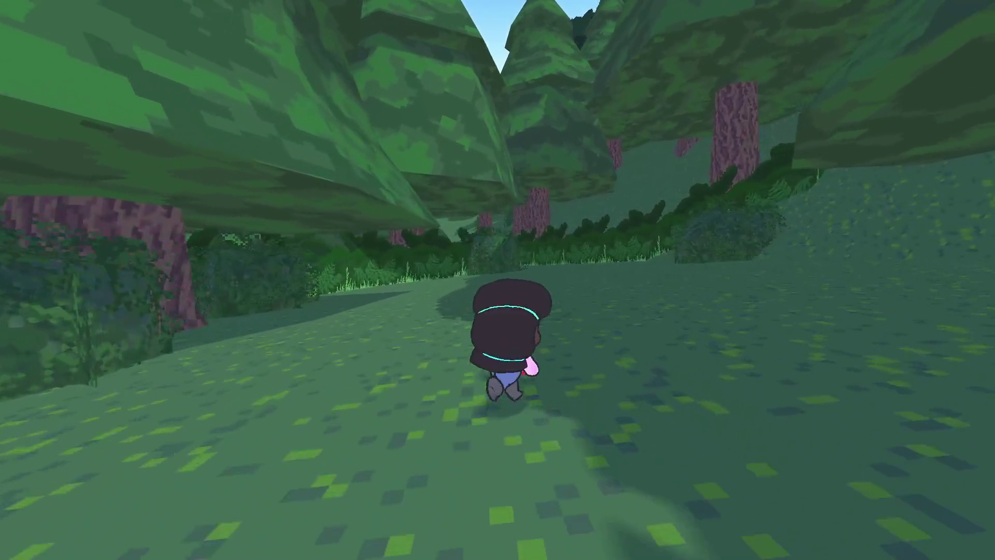
{"action": "key", "text": "w"}
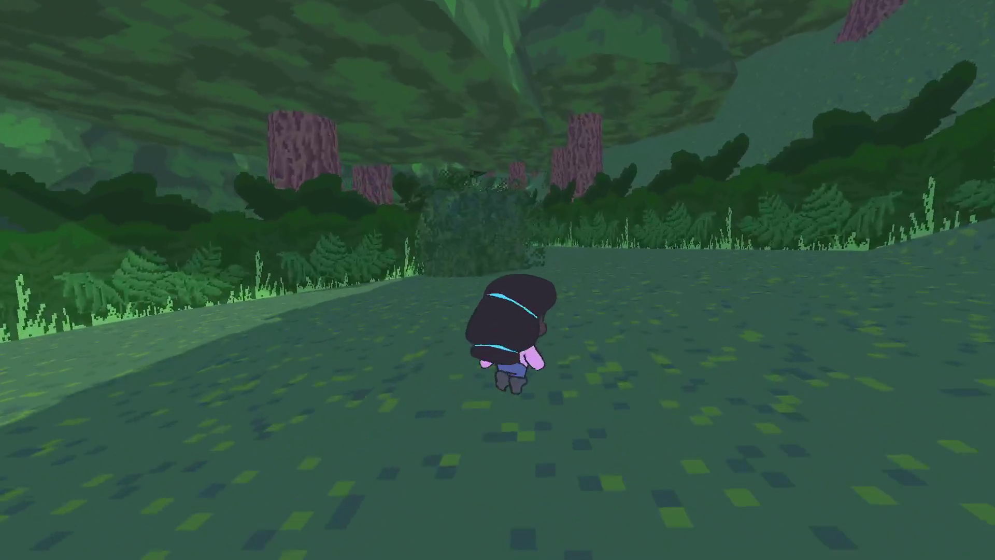
{"action": "key", "text": "w"}
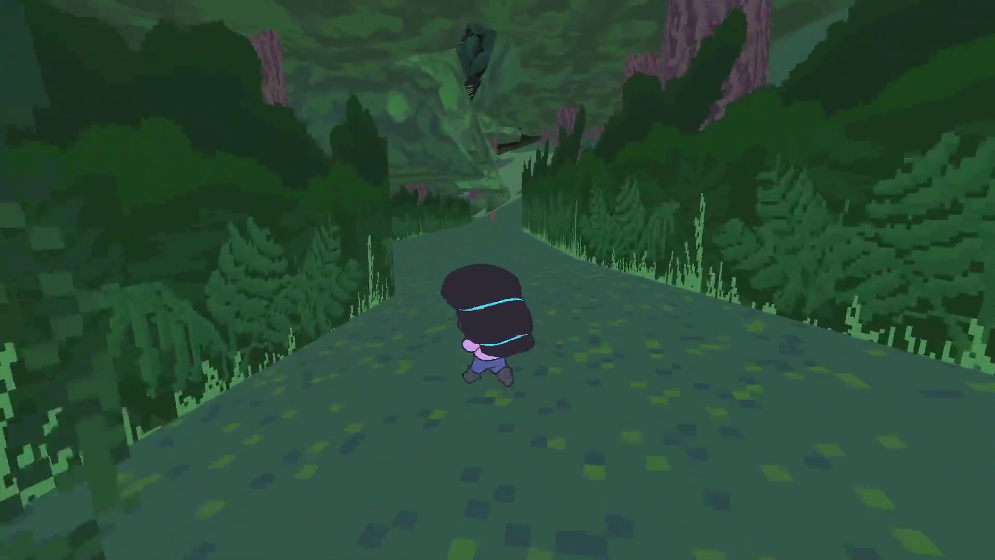
{"action": "key", "text": "w"}
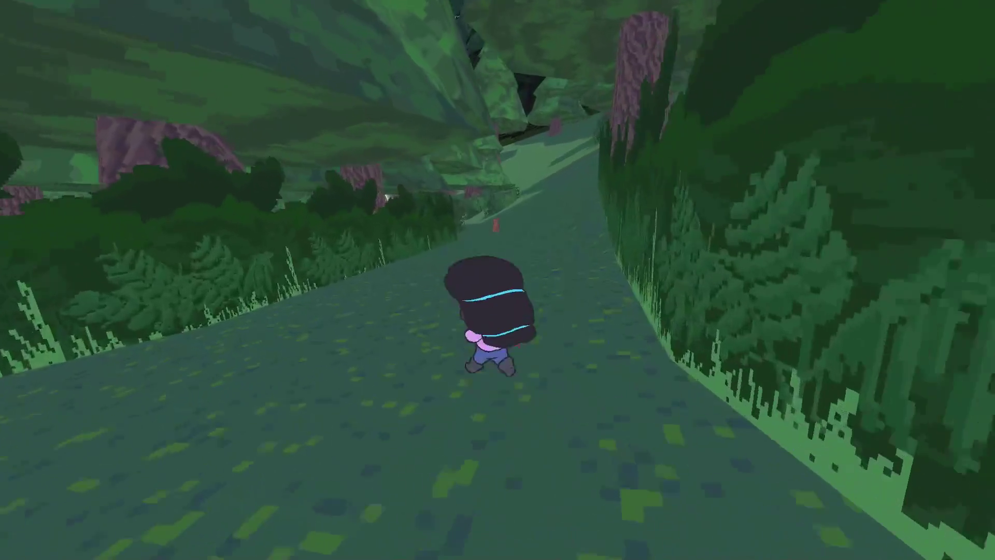
{"action": "key", "text": "w"}
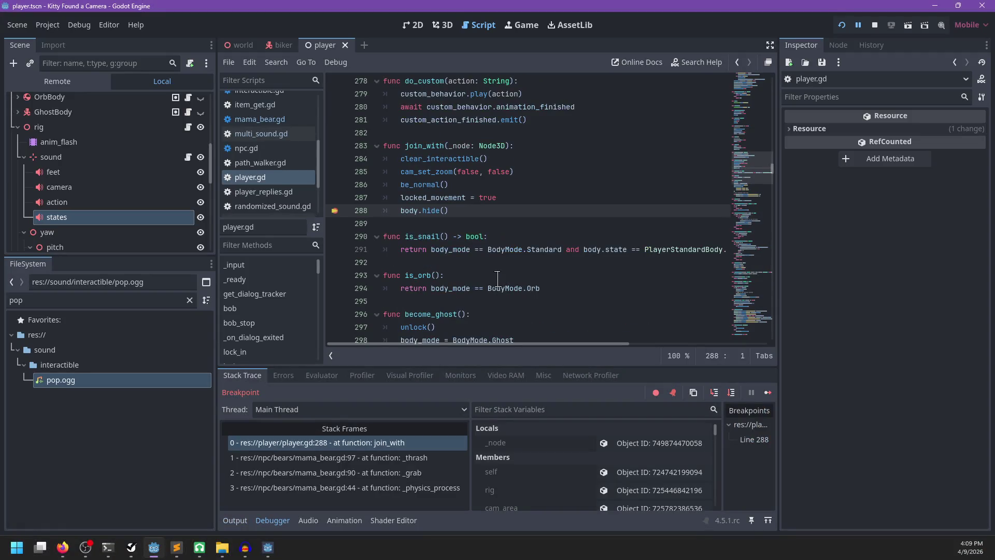
At the breakpoint, search 'update_vi', jump to update_visuals and toggle a breakpoint there.
{"action": "left_click", "coordinate": [528, 219]}
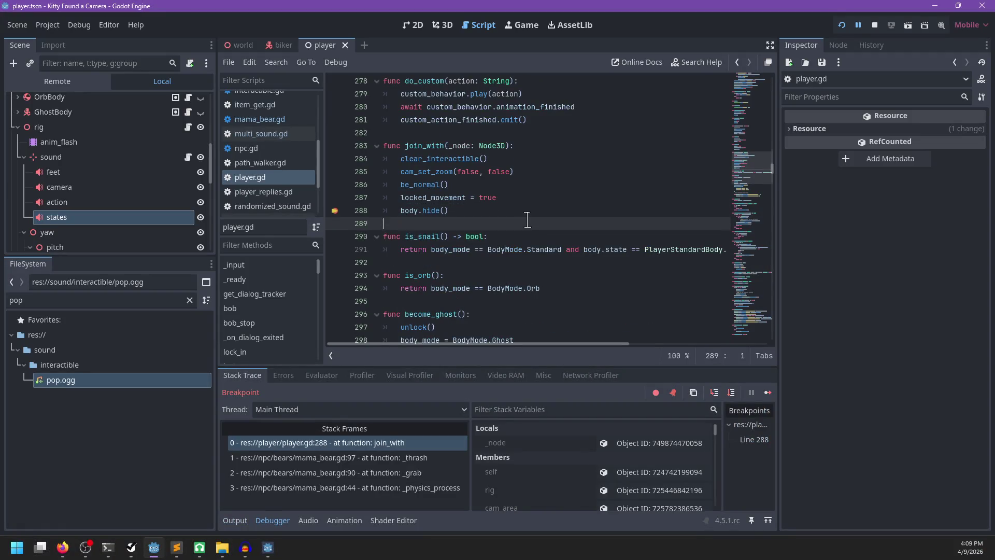
{"action": "key", "text": "ctrl+f"}
{"action": "type", "text": "update_vi"}
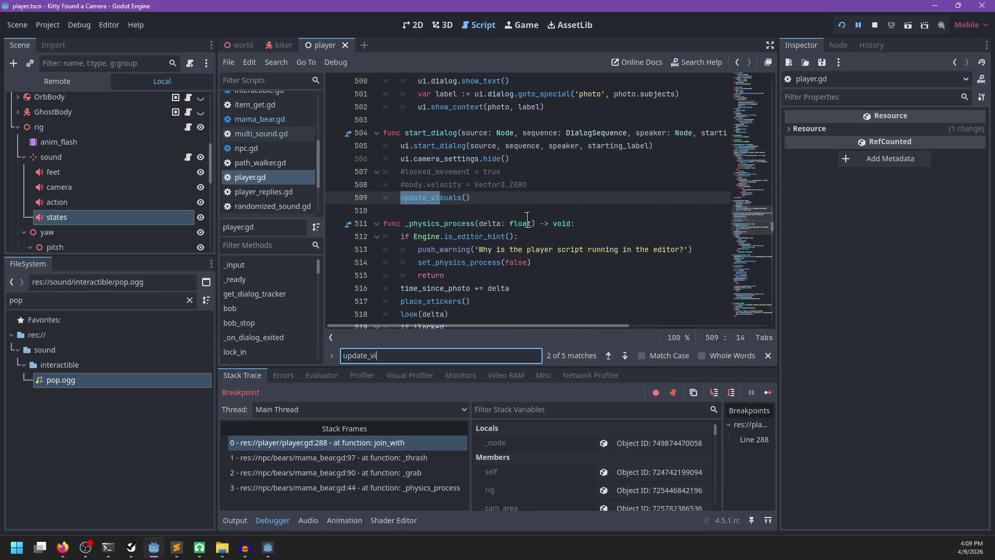
{"action": "key", "text": "Escape"}
{"action": "left_click", "coordinate": [435, 197], "text": "ctrl"}
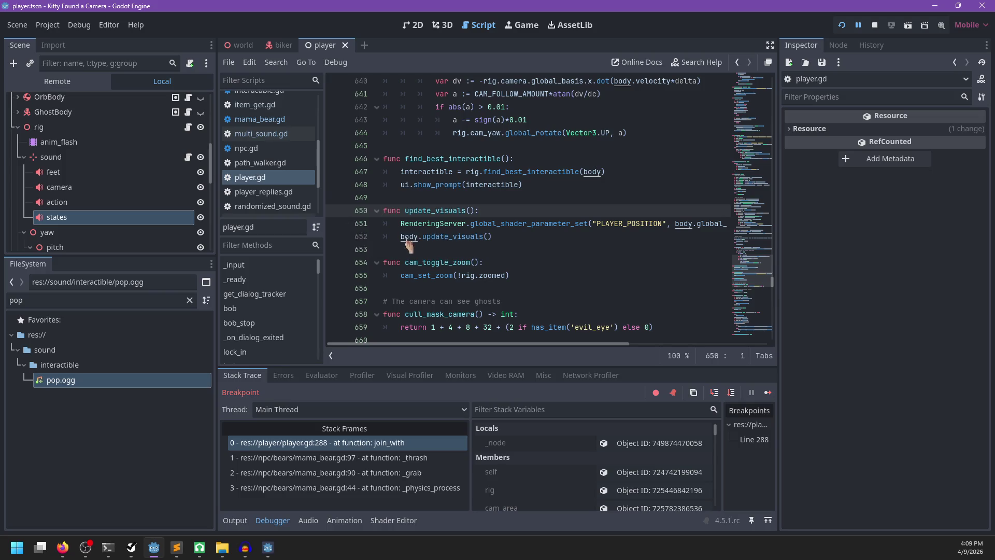
{"action": "left_click", "coordinate": [334, 236]}
Continue with F12, pause the game after the bear grab, and return to the editor.
{"action": "key", "text": "F12"}
{"action": "key", "text": "F12"}
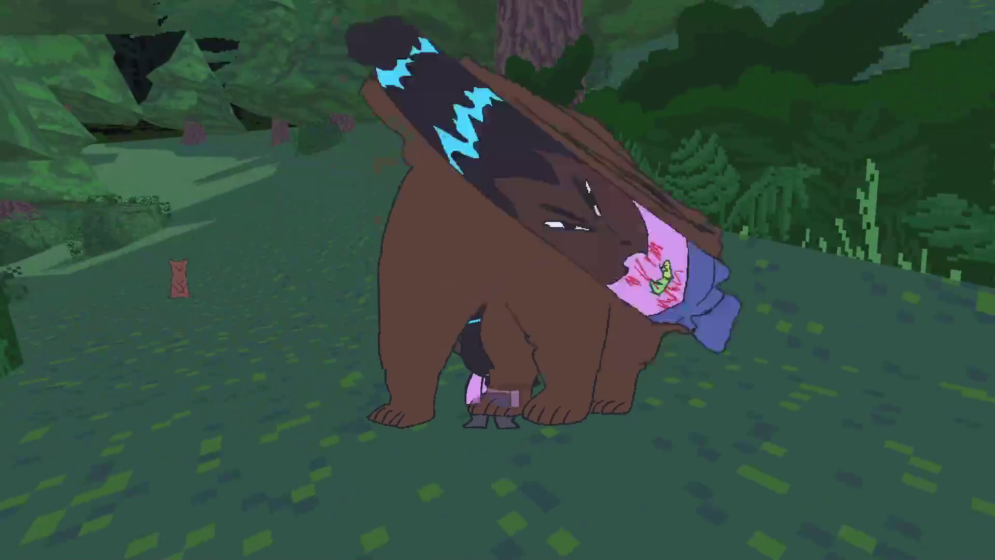
{"action": "key", "text": "Escape"}
{"action": "key", "text": "alt+Tab"}
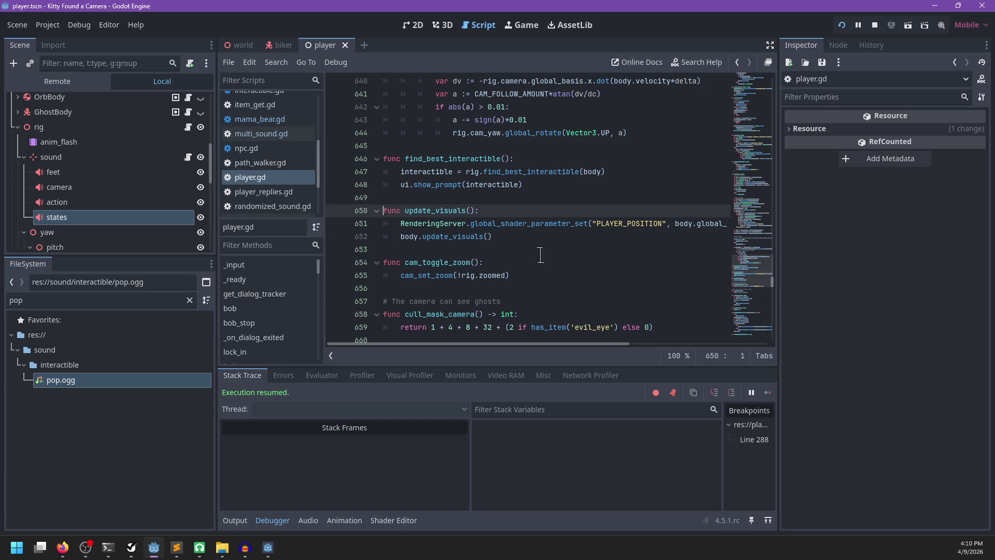
Find body.hide in player.gd and remove the breakpoint from line 288.
{"action": "key", "text": "ctrl+f"}
{"action": "type", "text": "body.hide"}
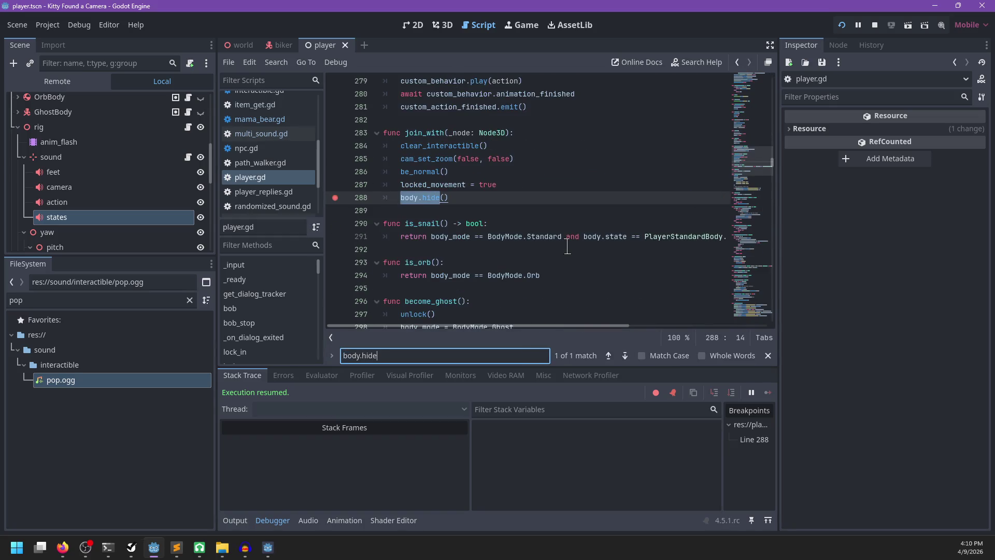
{"action": "key", "text": "Escape"}
{"action": "left_click", "coordinate": [338, 197]}
{"action": "left_click", "coordinate": [490, 196]}
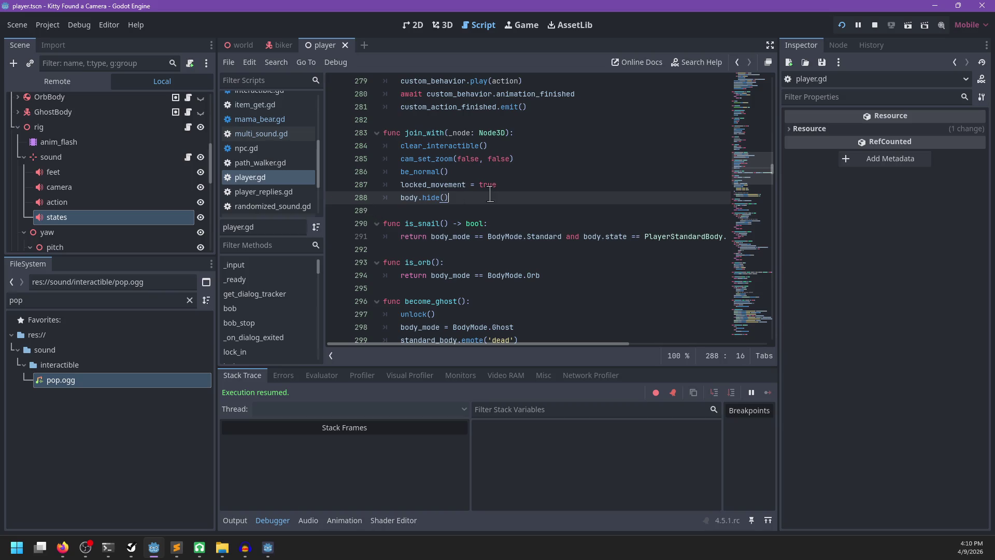
{"action": "key", "text": "ctrl+f"}
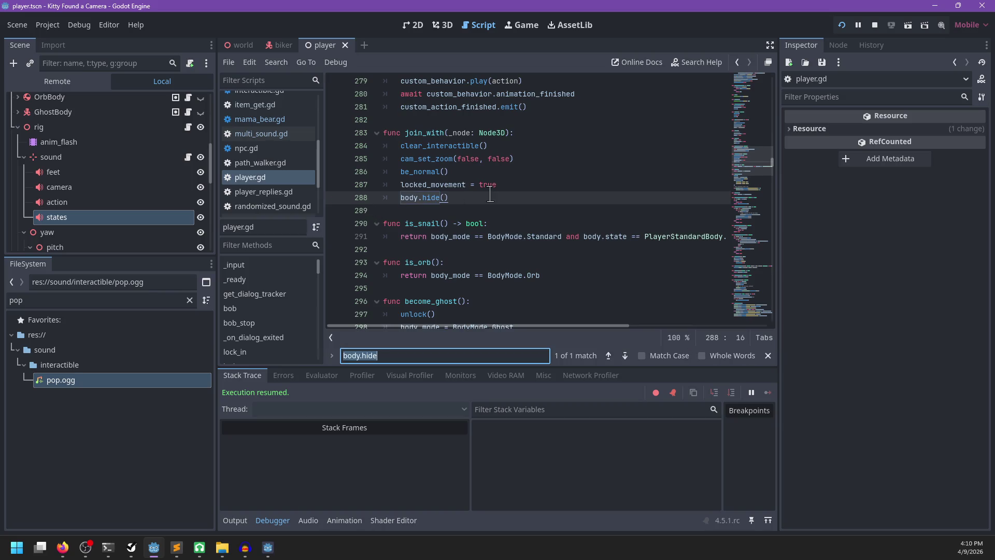
{"action": "key", "text": "Escape"}
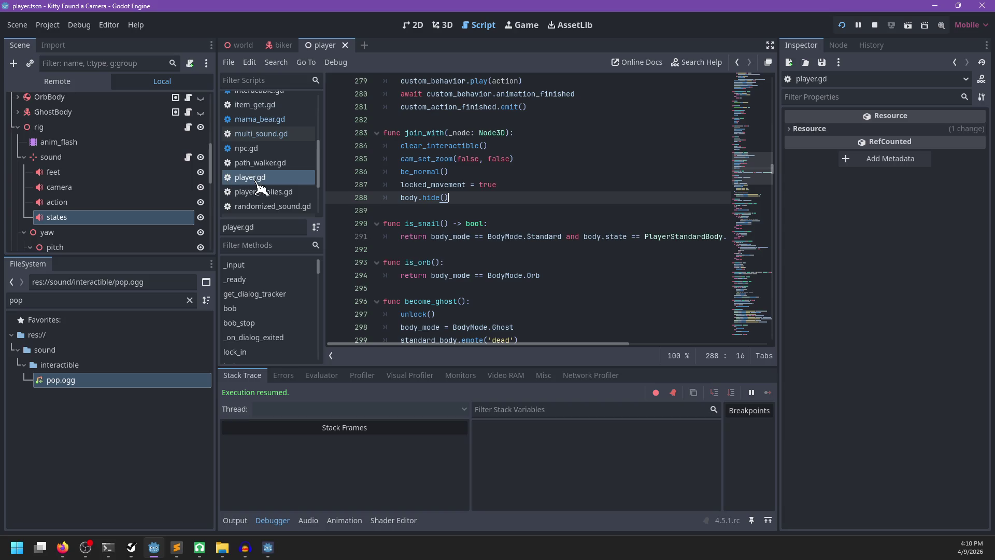
{"action": "scroll", "coordinate": [269, 181], "scroll_direction": "down", "scroll_amount": 1}
{"action": "scroll", "coordinate": [88, 192], "scroll_direction": "up", "scroll_amount": 3}
{"action": "scroll", "coordinate": [88, 192], "scroll_direction": "up", "scroll_amount": 5}
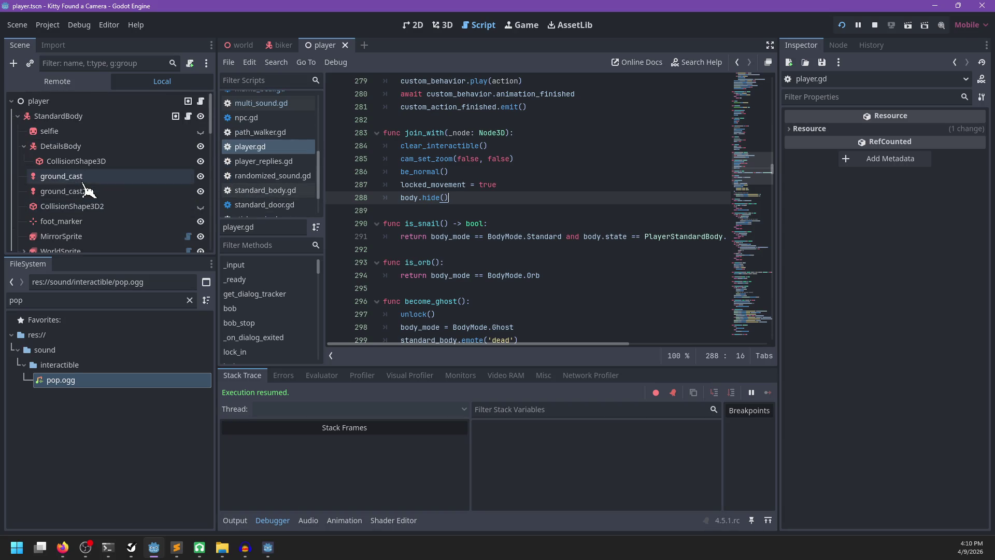
Open the StandardBody node's standard_body.gd script and scroll through it.
{"action": "left_click", "coordinate": [189, 116]}
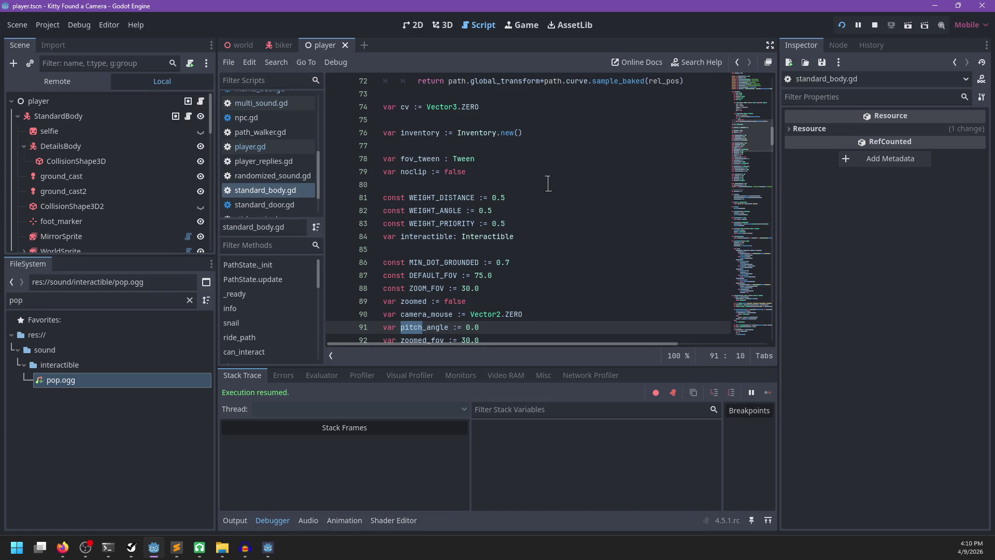
{"action": "left_click", "coordinate": [542, 185]}
{"action": "scroll", "coordinate": [542, 185], "scroll_direction": "down", "scroll_amount": 5}
{"action": "scroll", "coordinate": [547, 195], "scroll_direction": "down", "scroll_amount": 9}
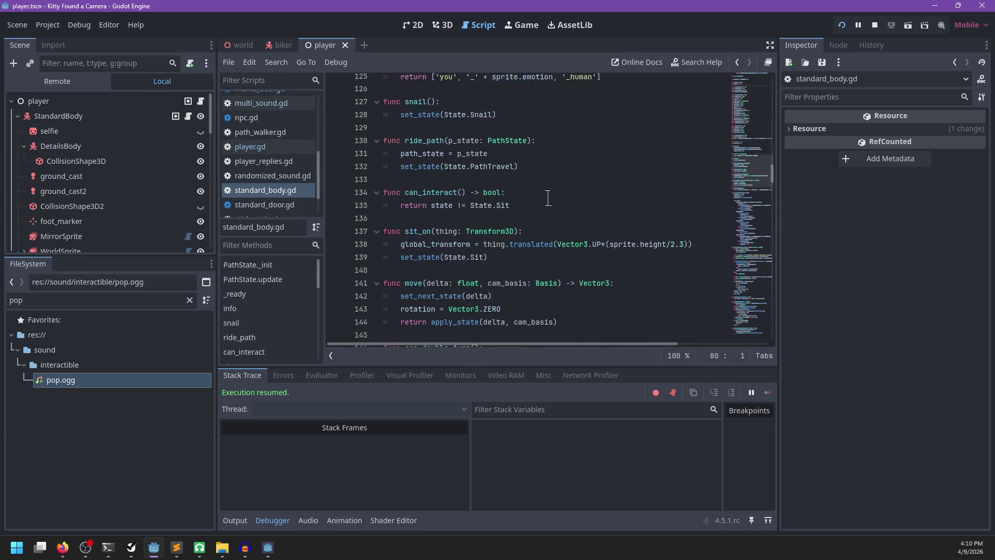
{"action": "scroll", "coordinate": [123, 222], "scroll_direction": "down", "scroll_amount": 1}
{"action": "scroll", "coordinate": [123, 222], "scroll_direction": "down", "scroll_amount": 1}
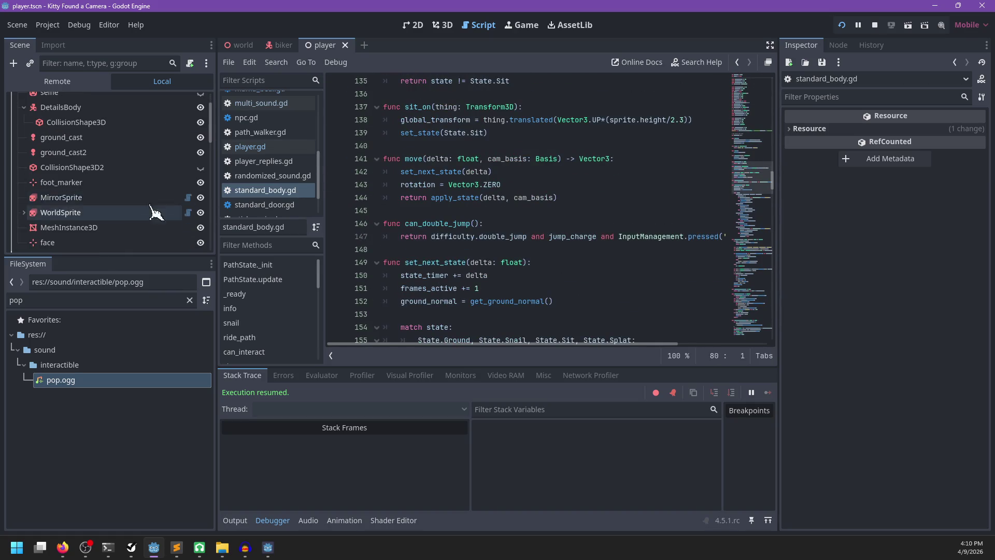
In the WorldSprite node's script, search for visible, show and hide usages.
{"action": "left_click", "coordinate": [187, 212]}
{"action": "key", "text": "ctrl+f"}
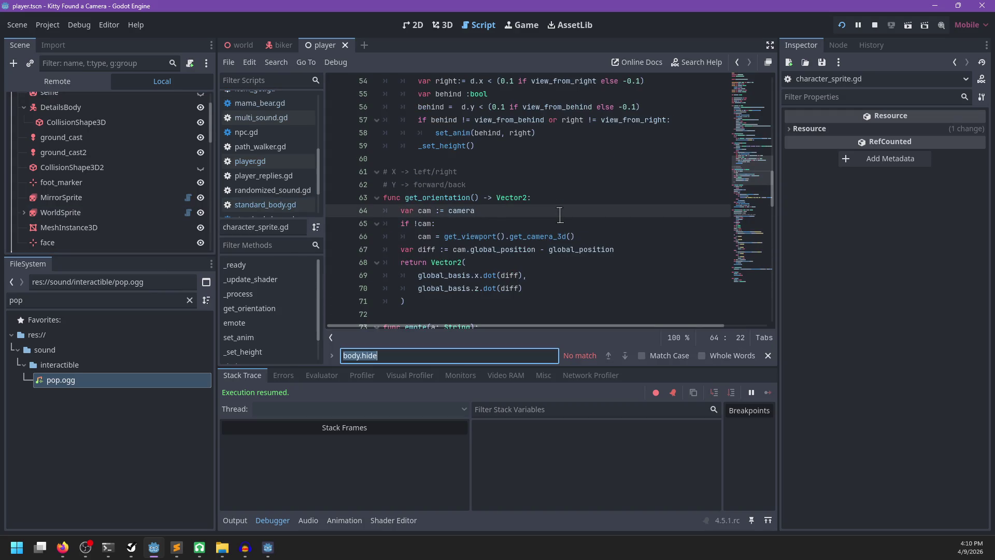
{"action": "type", "text": "visible"}
{"action": "key", "text": "ctrl+a"}
{"action": "type", "text": "show"}
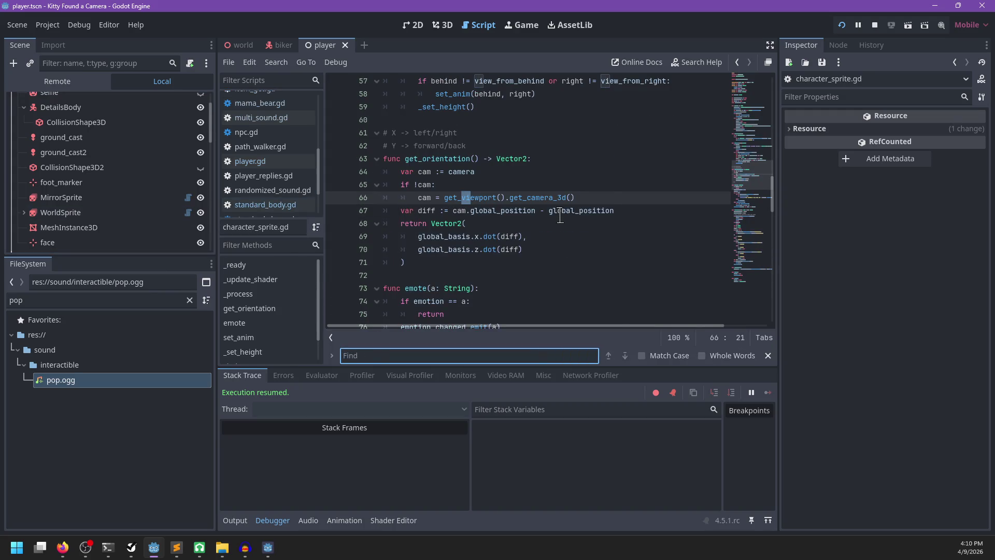
{"action": "key", "text": "BackSpace"}
{"action": "key", "text": "BackSpace"}
{"action": "key", "text": "BackSpace"}
{"action": "type", "text": "hi"}
{"action": "key", "text": "Escape"}
{"action": "scroll", "coordinate": [549, 207], "scroll_direction": "down", "scroll_amount": 10}
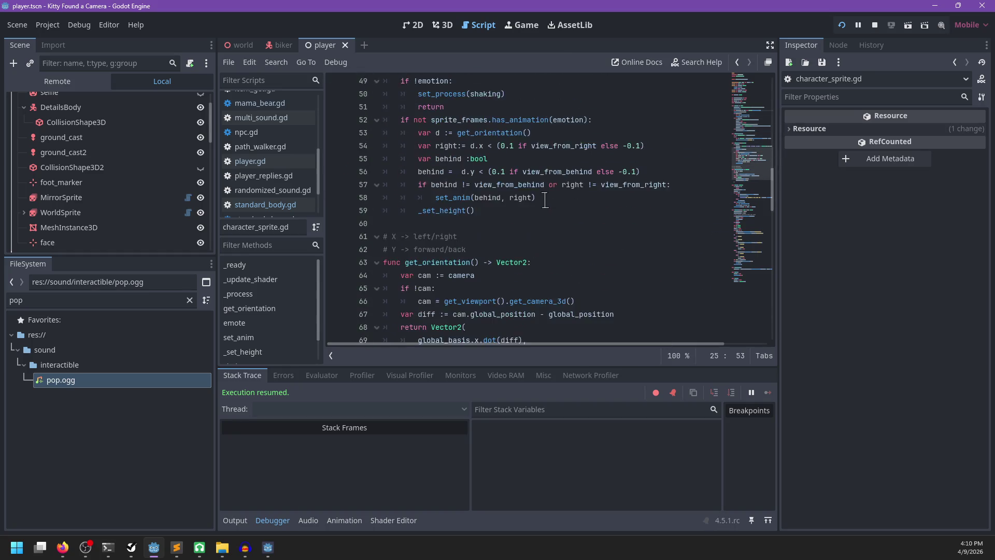
{"action": "scroll", "coordinate": [546, 200], "scroll_direction": "down", "scroll_amount": 20}
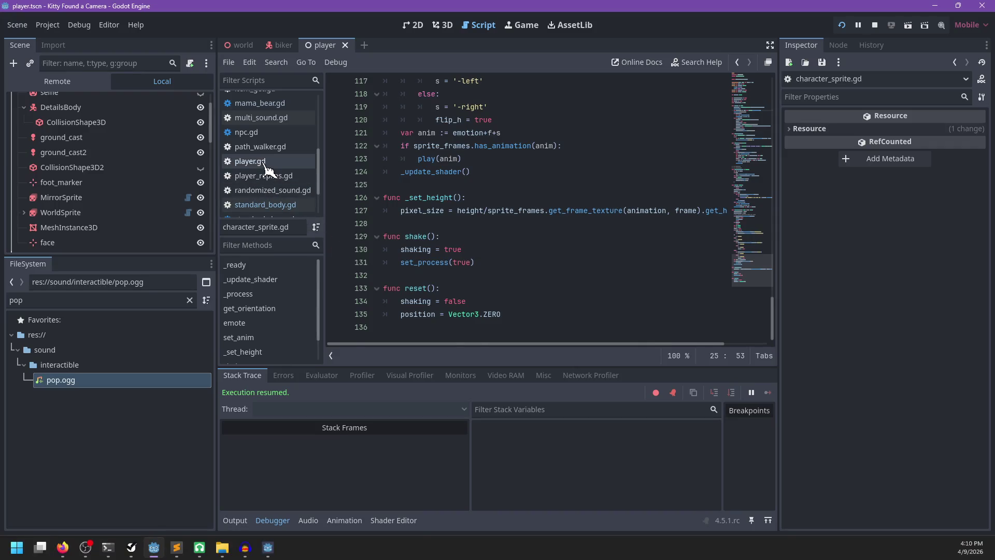
Glance at player.gd and the MirrorSprite script, then reopen the StandardBody script.
{"action": "left_click", "coordinate": [265, 166]}
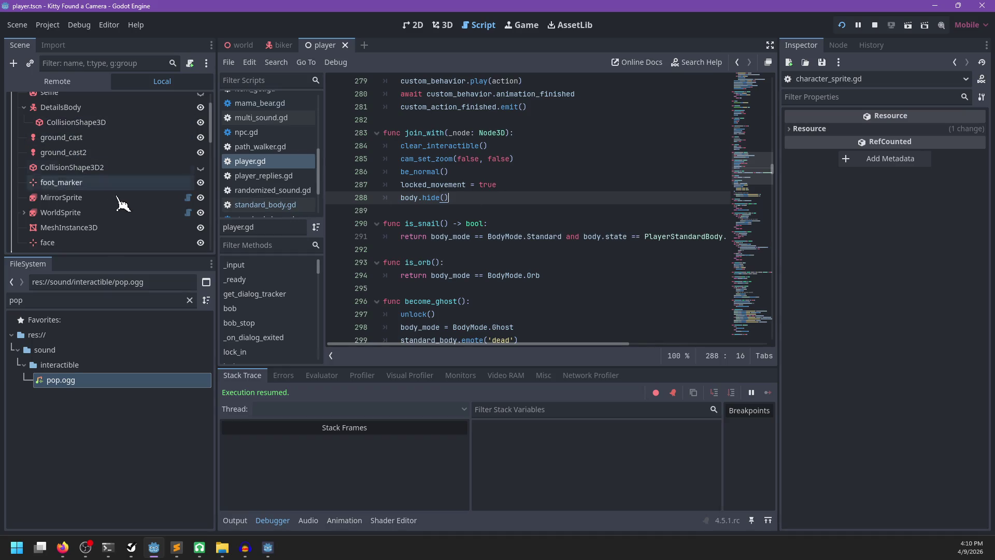
{"action": "scroll", "coordinate": [136, 223], "scroll_direction": "up", "scroll_amount": 2}
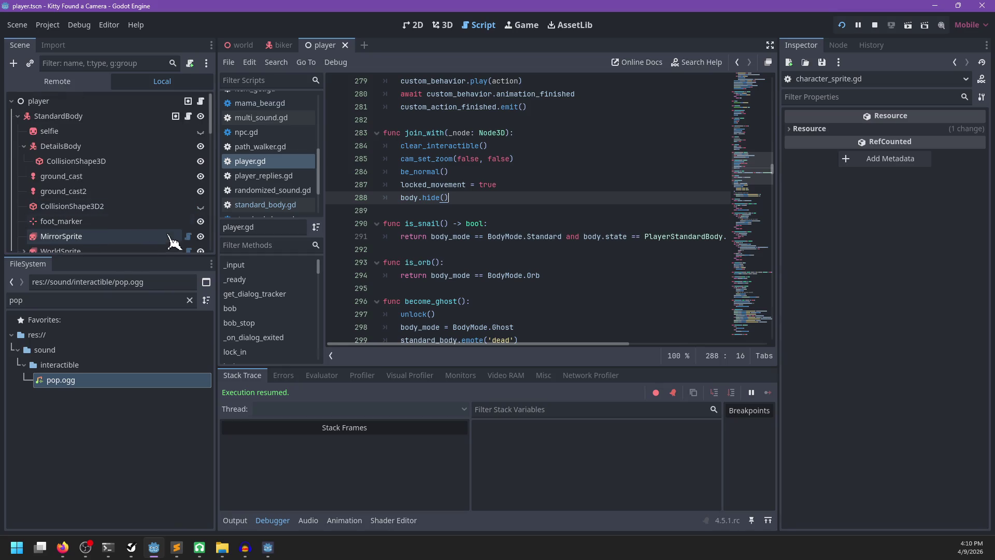
{"action": "left_click", "coordinate": [187, 236]}
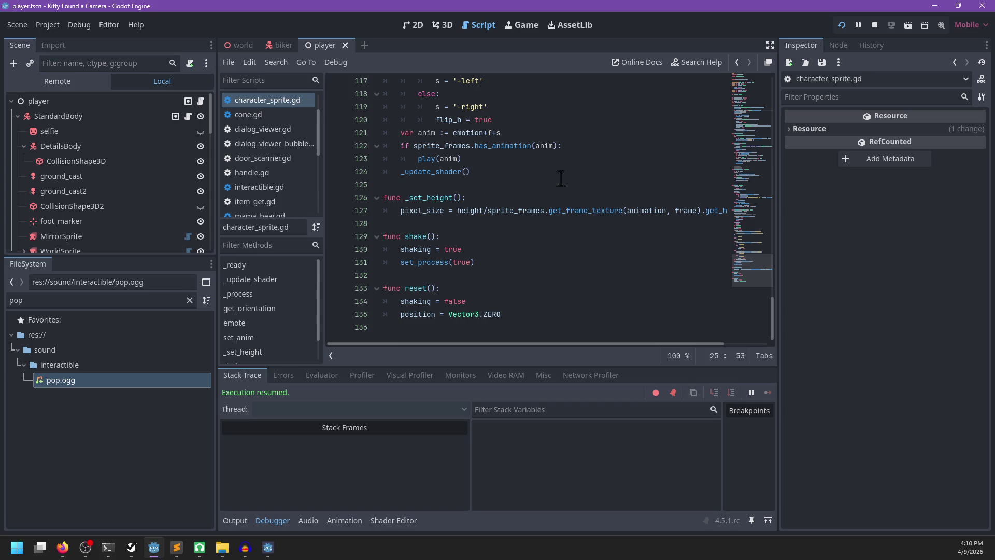
{"action": "left_click", "coordinate": [188, 116]}
Search standard_body.gd for 'show' and set a breakpoint on the show() call at line 348.
{"action": "left_click", "coordinate": [619, 184]}
{"action": "key", "text": "ctrl+f"}
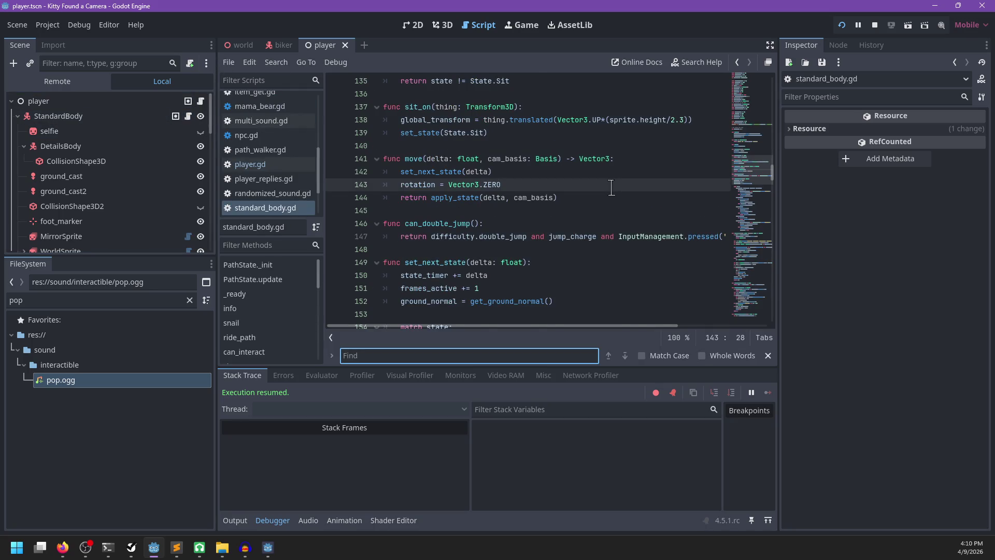
{"action": "type", "text": "show"}
{"action": "key", "text": "Return"}
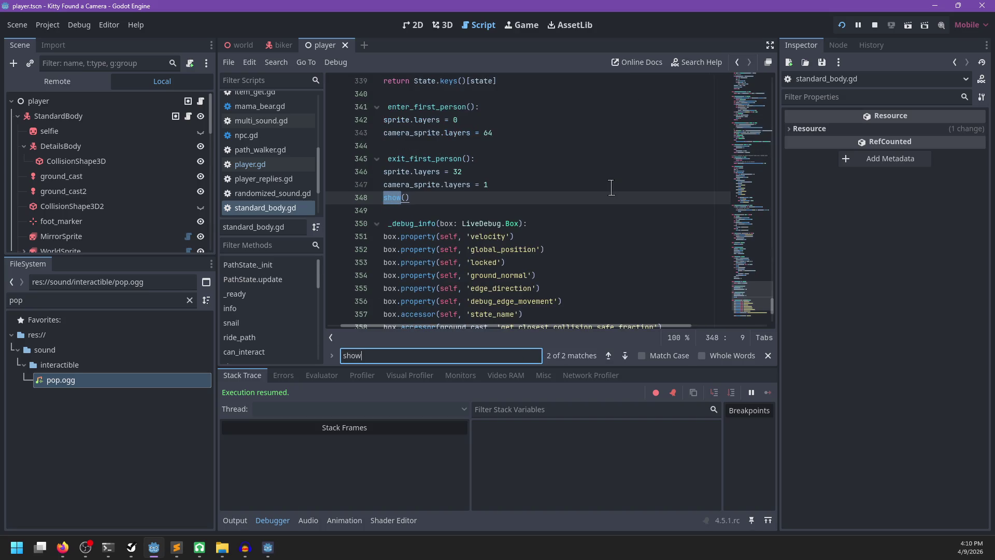
{"action": "scroll", "coordinate": [586, 166], "scroll_direction": "left", "scroll_amount": 1}
{"action": "key", "text": "Return"}
{"action": "key", "text": "Return"}
{"action": "key", "text": "Escape"}
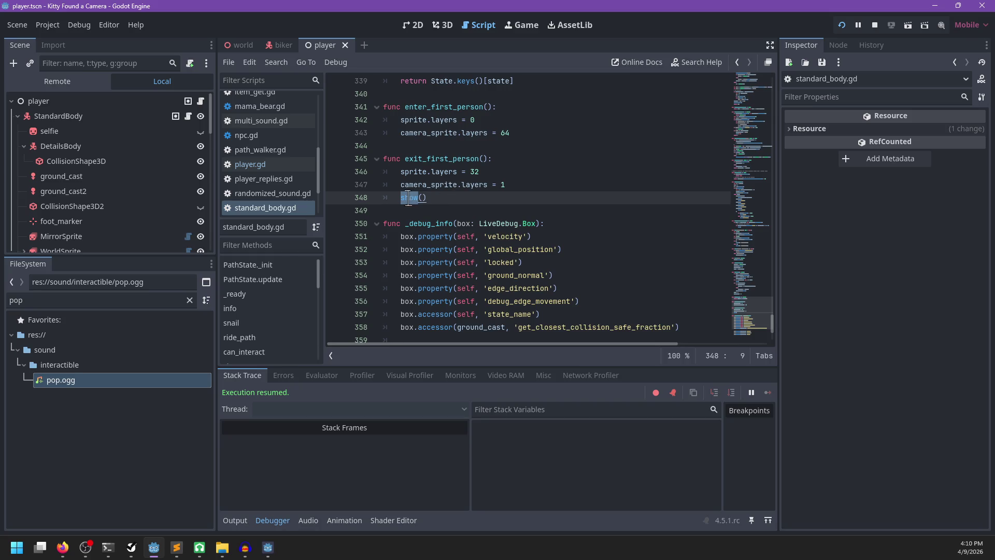
{"action": "left_click", "coordinate": [334, 198]}
Resume the game, run forward through the forest, and switch to first-person view with C.
{"action": "key", "text": "alt+Tab"}
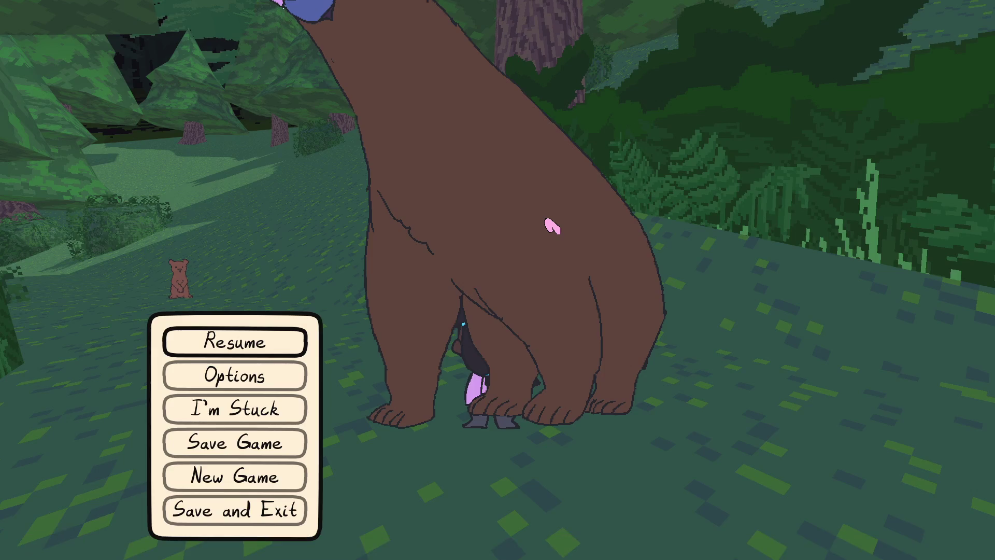
{"action": "key", "text": "Escape"}
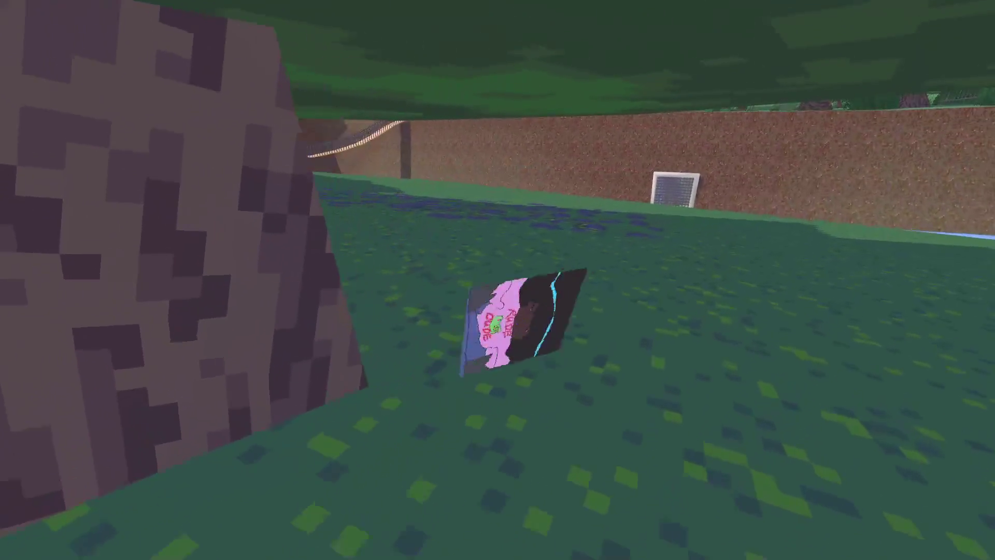
{"action": "scroll", "coordinate": [498, 281], "scroll_direction": "down", "scroll_amount": 1}
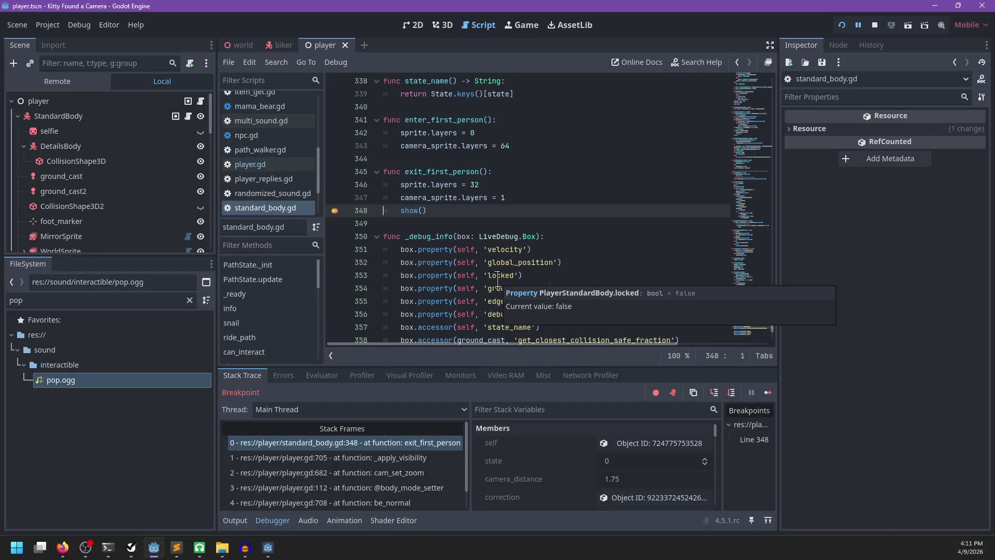
{"action": "key", "text": "F12"}
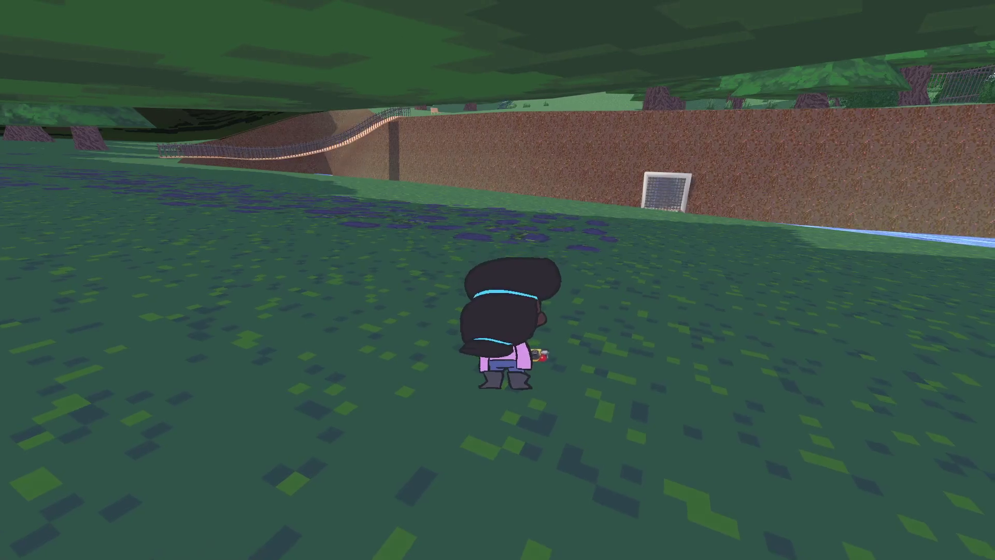
{"action": "key", "text": "w"}
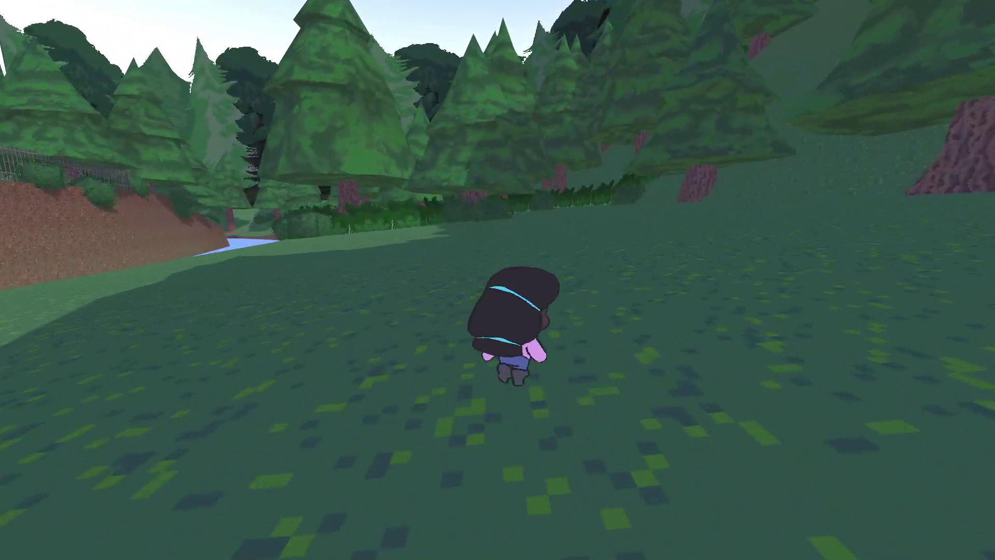
{"action": "key", "text": "w"}
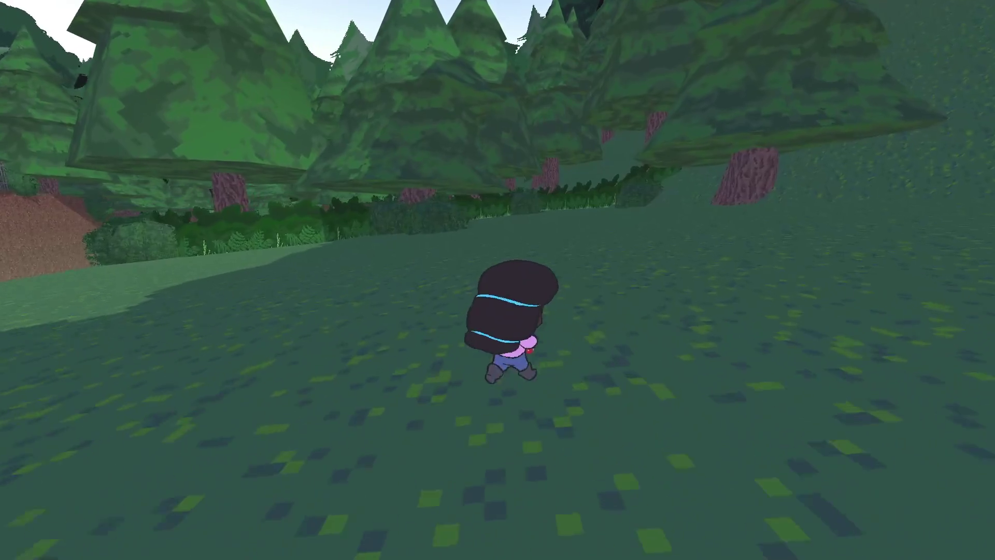
{"action": "key", "text": "w"}
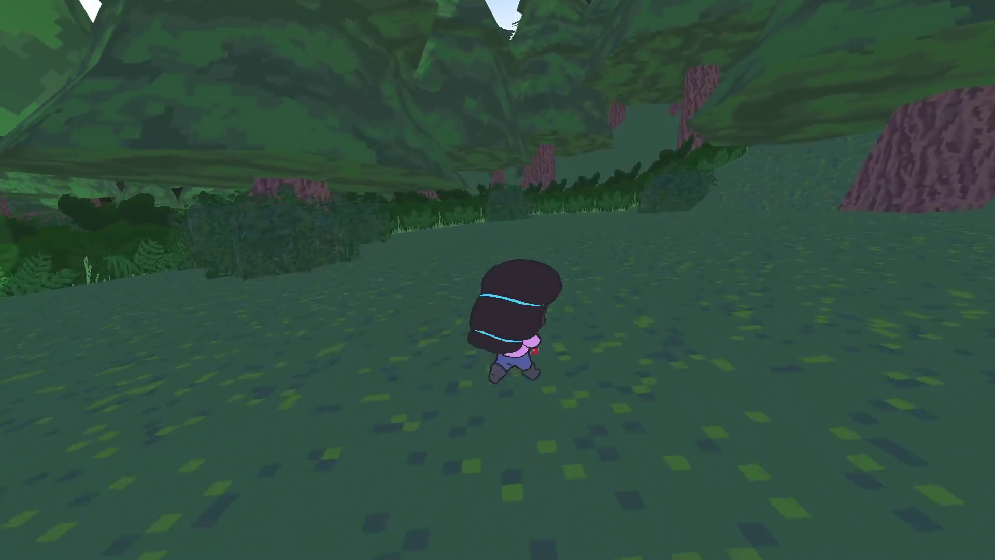
{"action": "key", "text": "w"}
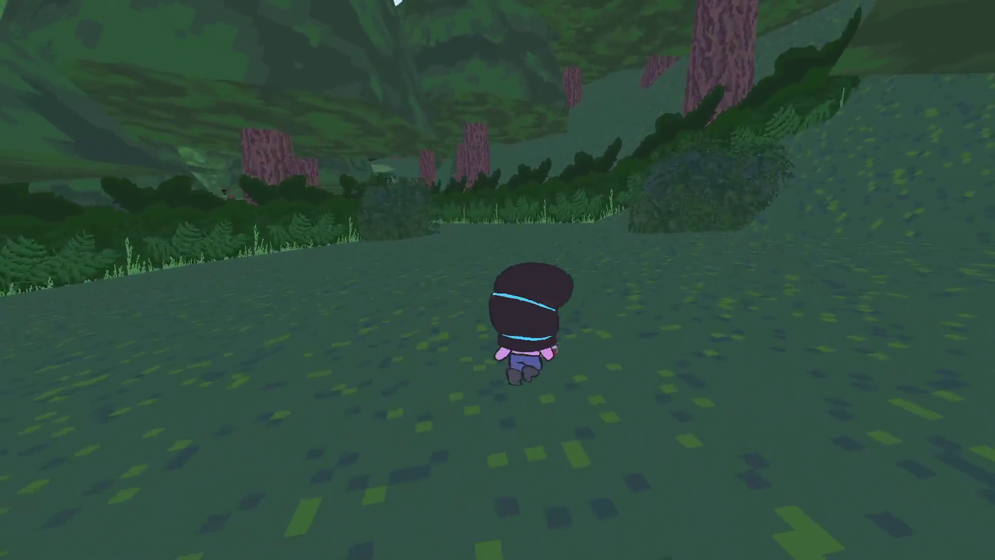
{"action": "key", "text": "c"}
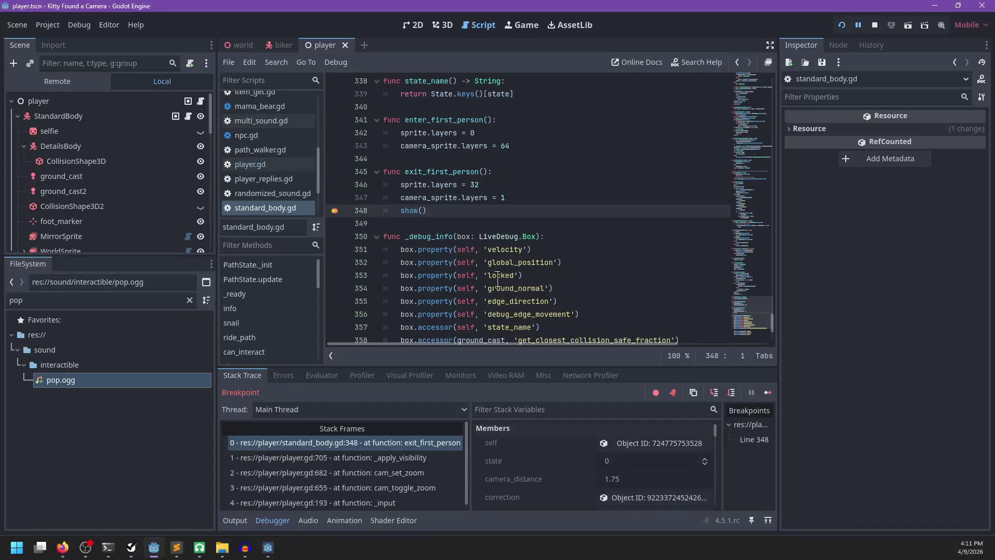
Inspect the exit_first_person stack frame, search for exit_first_person, then continue with F12.
{"action": "left_click", "coordinate": [383, 444]}
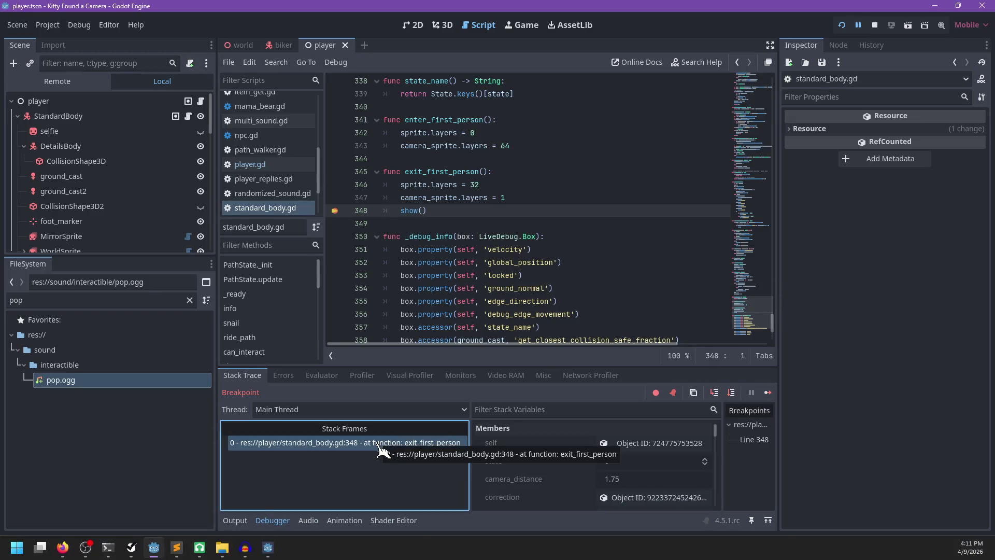
{"action": "left_click", "coordinate": [531, 210]}
{"action": "key", "text": "ctrl+f"}
{"action": "type", "text": "exit_first_pers"}
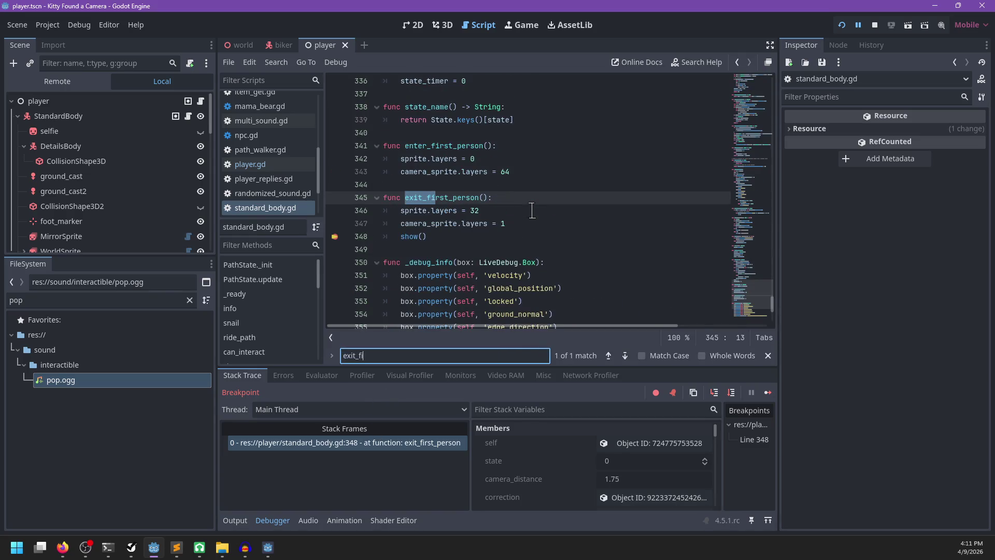
{"action": "type", "text": "on"}
{"action": "key", "text": "Escape"}
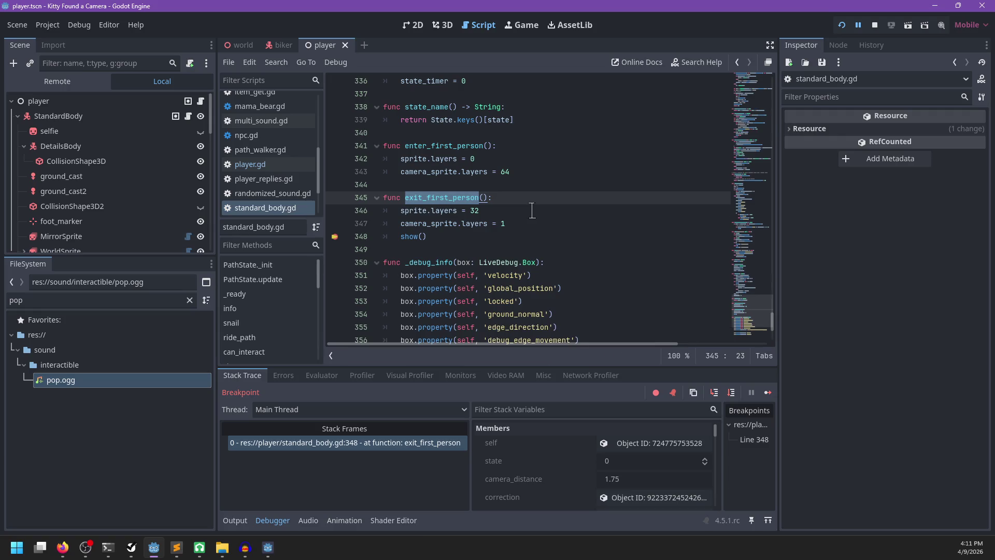
{"action": "key", "text": "F12"}
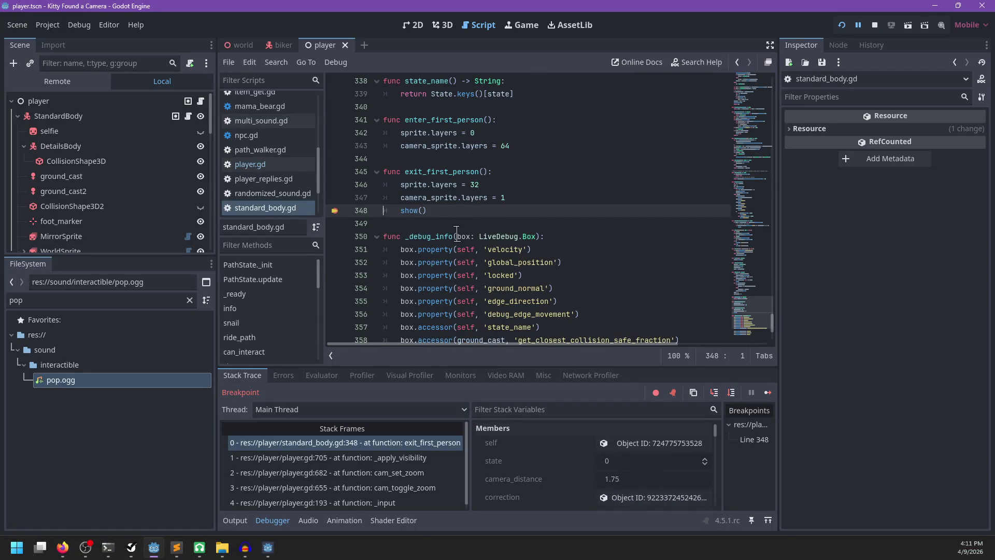
In player.gd, step to the second exit_first_person match and breakpoint the else-branch call on line 705.
{"action": "left_click", "coordinate": [290, 166]}
{"action": "key", "text": "ctrl+f"}
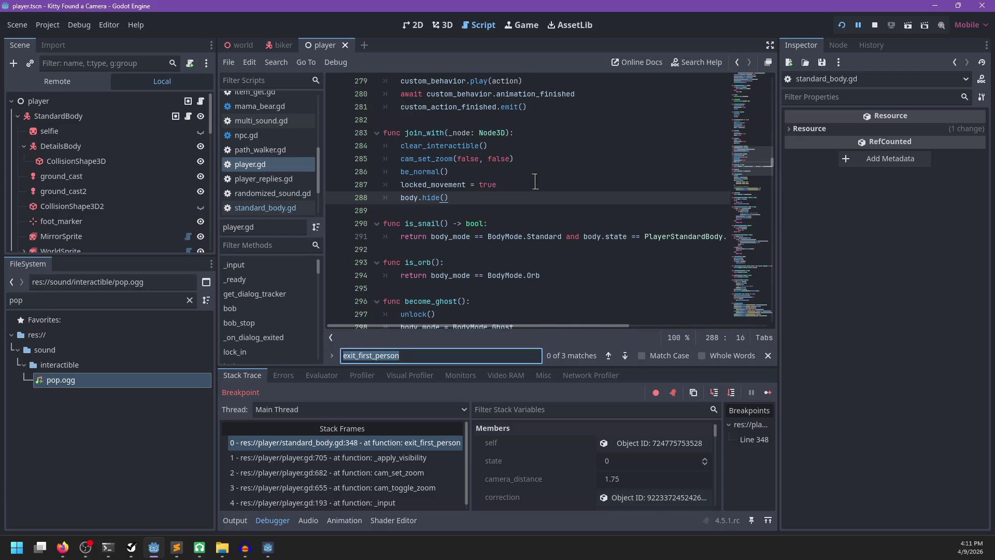
{"action": "key", "text": "Return"}
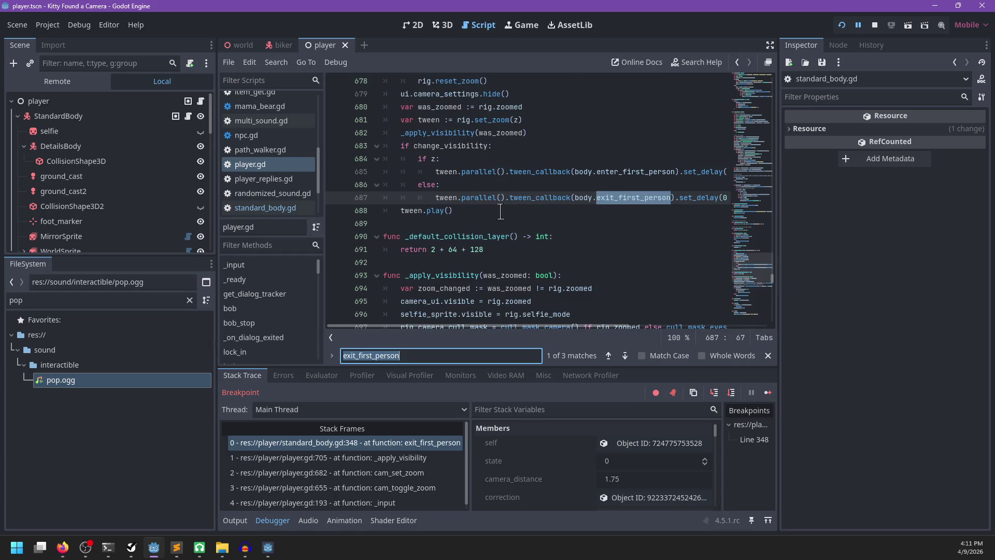
{"action": "scroll", "coordinate": [501, 211], "scroll_direction": "up", "scroll_amount": 2}
{"action": "key", "text": "Return"}
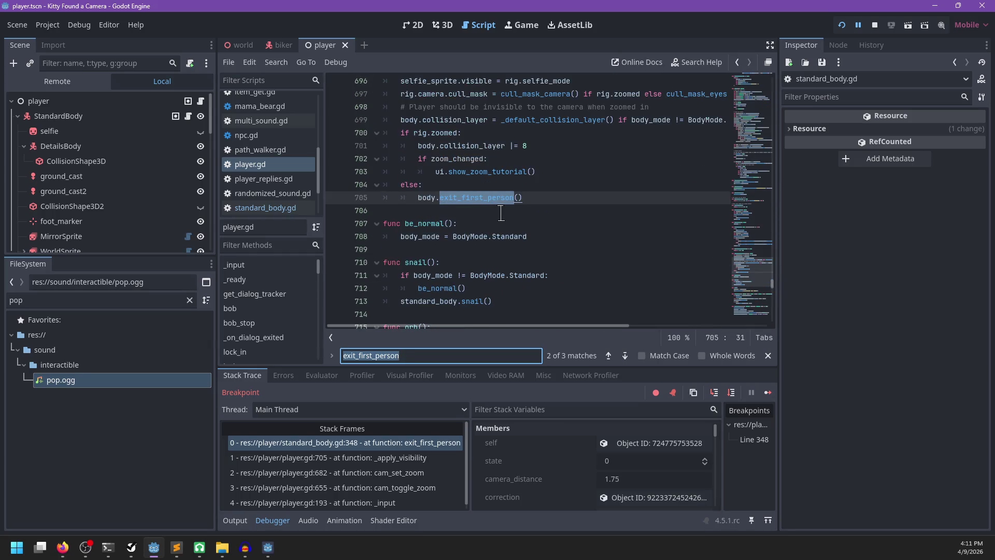
{"action": "scroll", "coordinate": [500, 212], "scroll_direction": "up", "scroll_amount": 2}
{"action": "scroll", "coordinate": [501, 212], "scroll_direction": "up", "scroll_amount": 1}
{"action": "scroll", "coordinate": [500, 212], "scroll_direction": "down", "scroll_amount": 1}
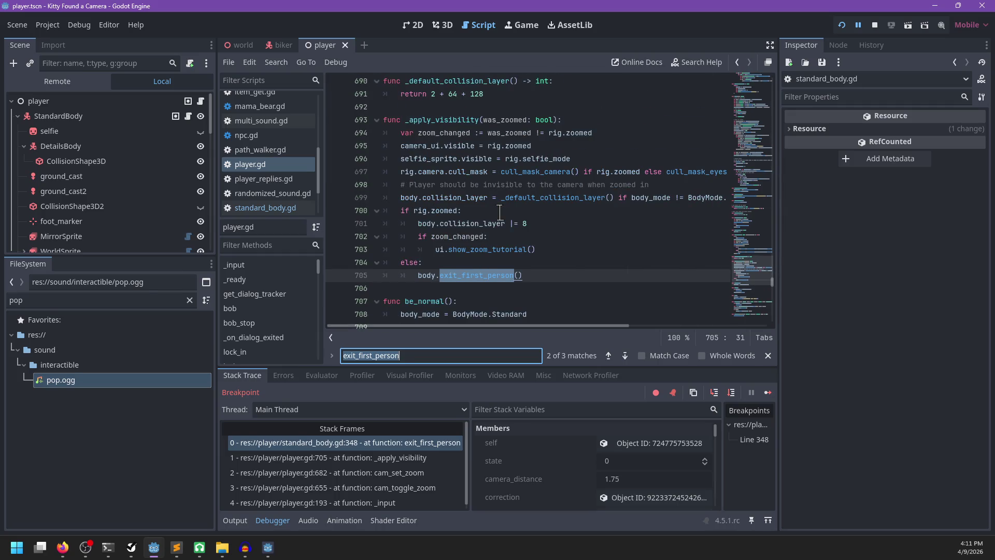
{"action": "left_click", "coordinate": [397, 259]}
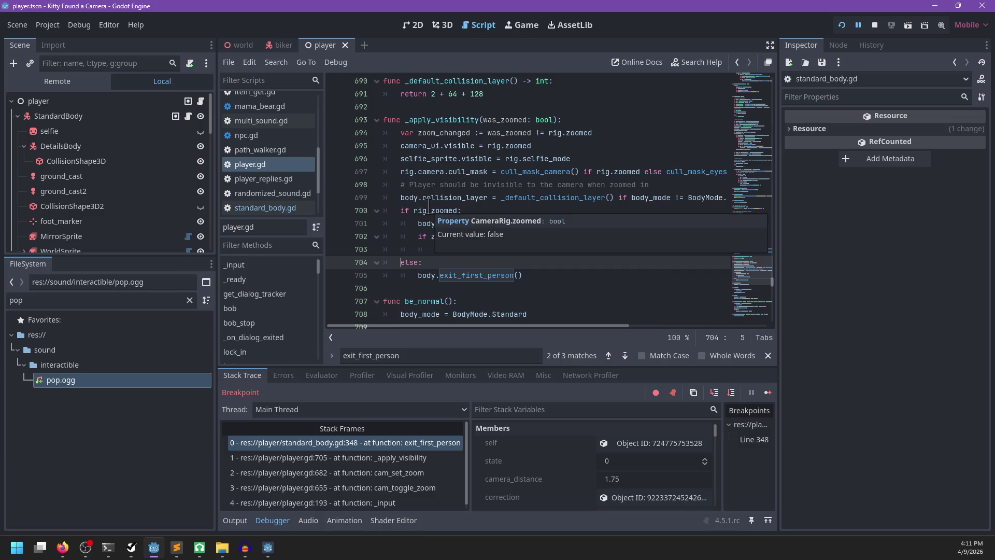
{"action": "scroll", "coordinate": [436, 210], "scroll_direction": "down", "scroll_amount": 3}
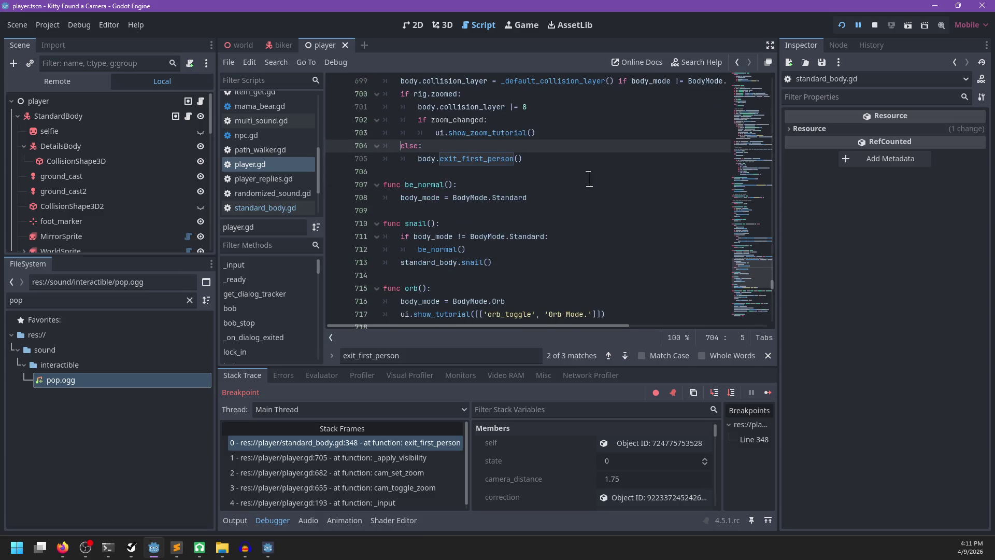
{"action": "left_click", "coordinate": [336, 158]}
Add a breakpoint on line 687, then continue through the 687 and 348 breakpoints with F12.
{"action": "scroll", "coordinate": [475, 222], "scroll_direction": "up", "scroll_amount": 8}
{"action": "left_click", "coordinate": [335, 236]}
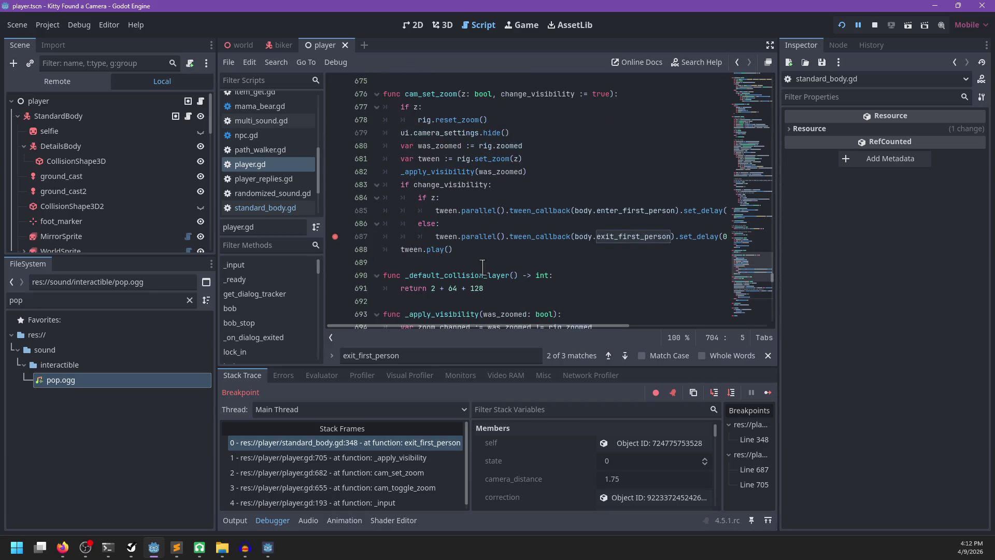
{"action": "scroll", "coordinate": [570, 272], "scroll_direction": "down", "scroll_amount": 4}
{"action": "scroll", "coordinate": [552, 256], "scroll_direction": "up", "scroll_amount": 4}
{"action": "double_click", "coordinate": [447, 171]}
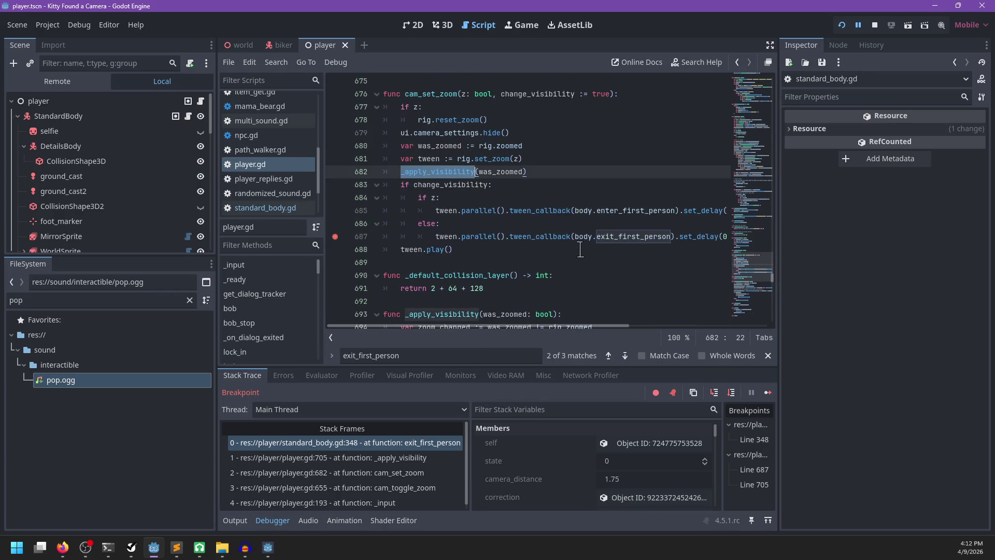
{"action": "scroll", "coordinate": [580, 250], "scroll_direction": "down", "scroll_amount": 5}
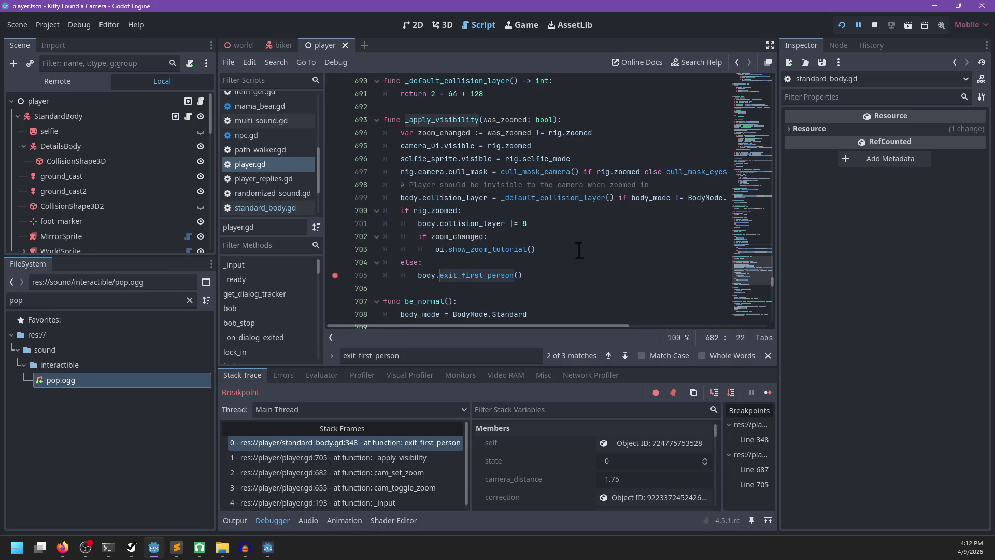
{"action": "key", "text": "F12"}
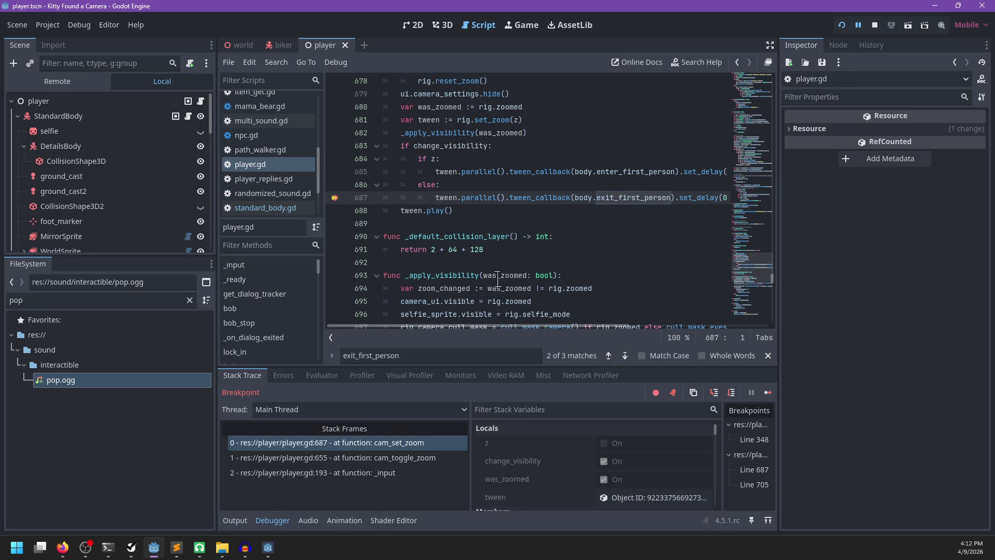
{"action": "key", "text": "F12"}
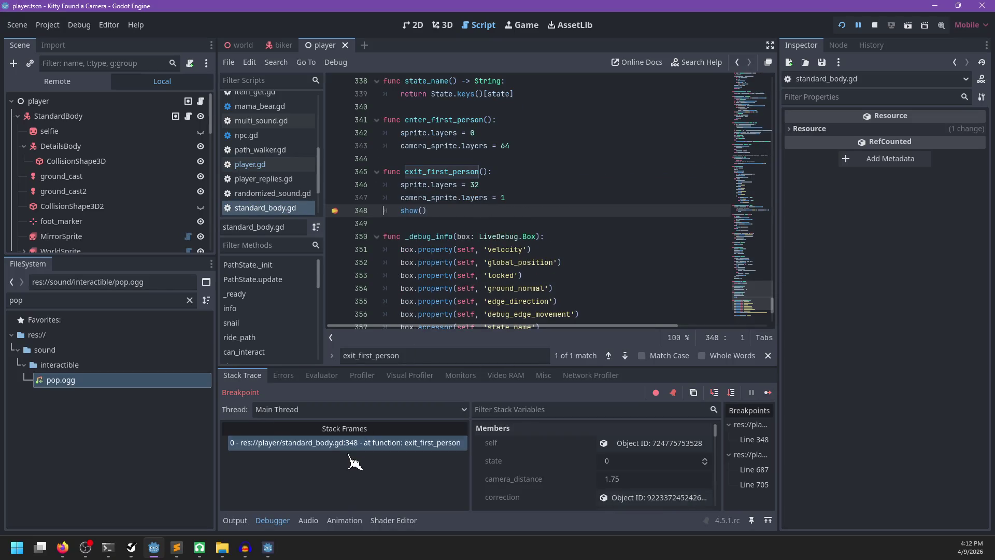
{"action": "key", "text": "F12"}
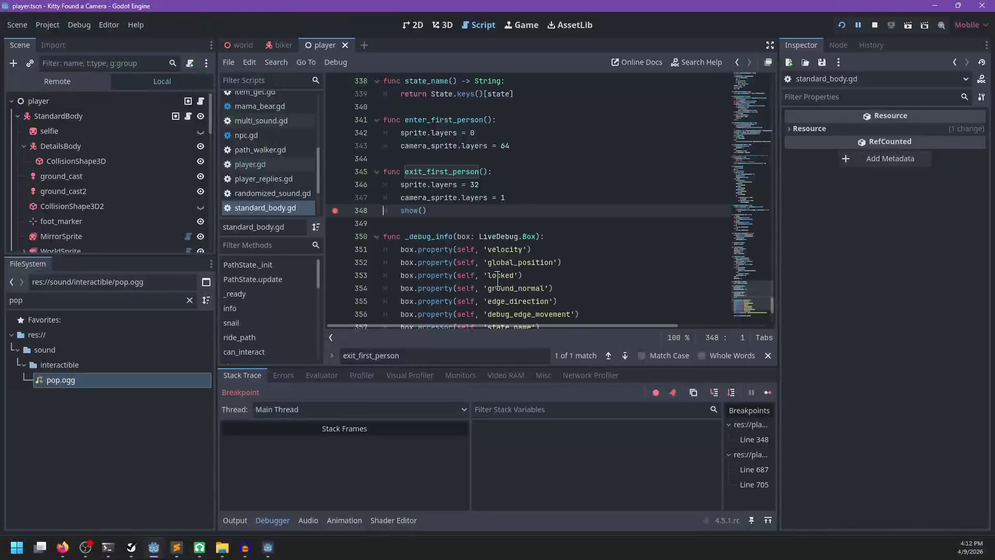
Step into exit_first_person with F11, then continue to the line 687 breakpoint.
{"action": "scroll", "coordinate": [492, 184], "scroll_direction": "up", "scroll_amount": 1}
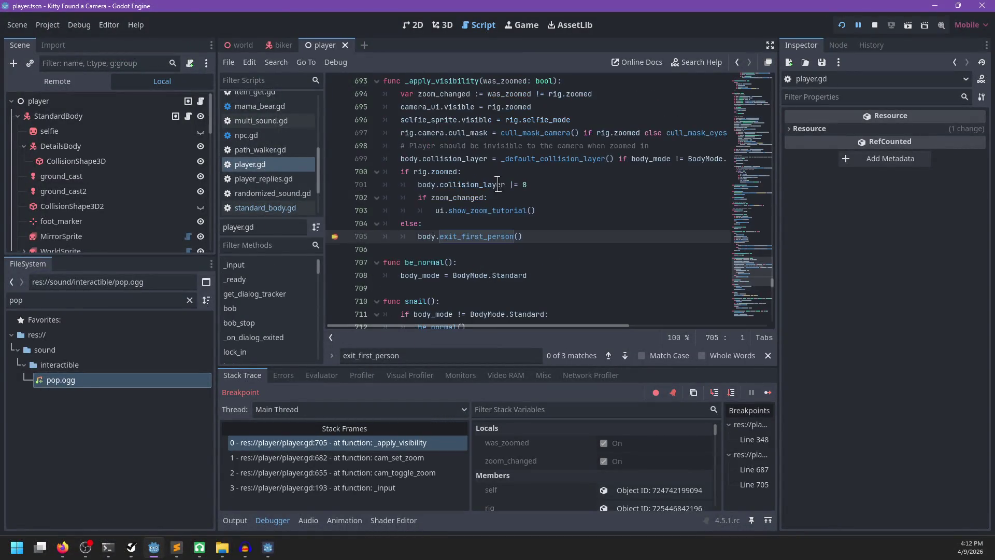
{"action": "scroll", "coordinate": [486, 224], "scroll_direction": "up", "scroll_amount": 1}
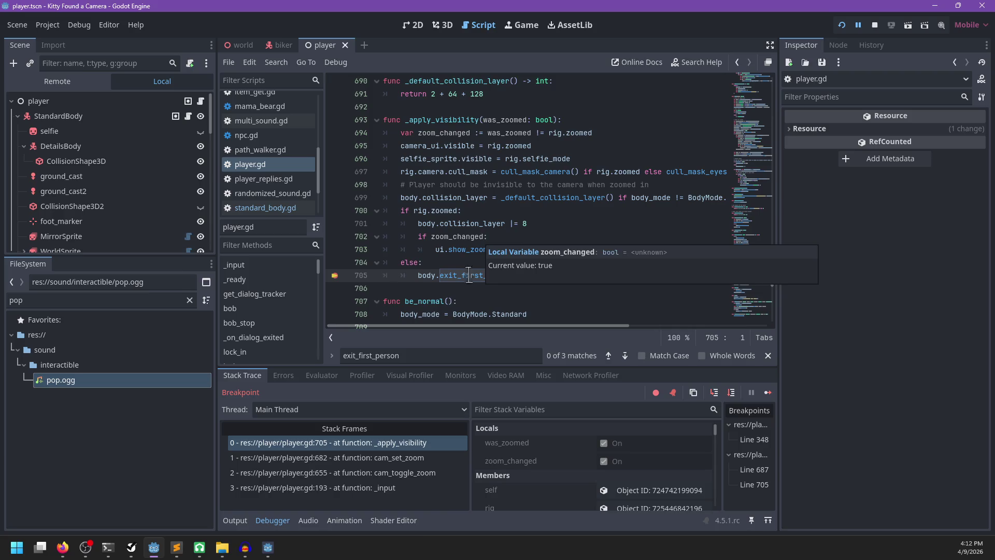
{"action": "scroll", "coordinate": [481, 267], "scroll_direction": "up", "scroll_amount": 3}
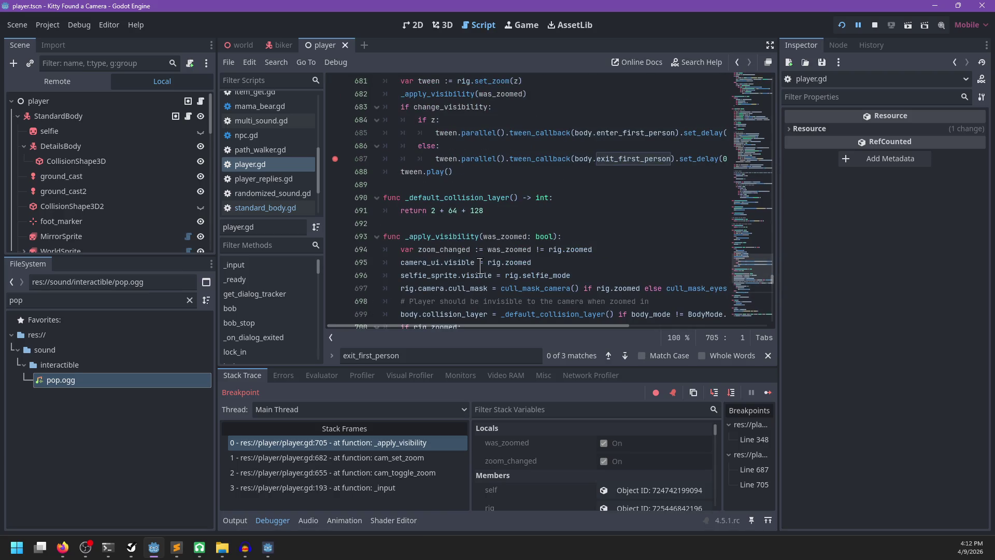
{"action": "scroll", "coordinate": [480, 264], "scroll_direction": "down", "scroll_amount": 3}
{"action": "key", "text": "F11"}
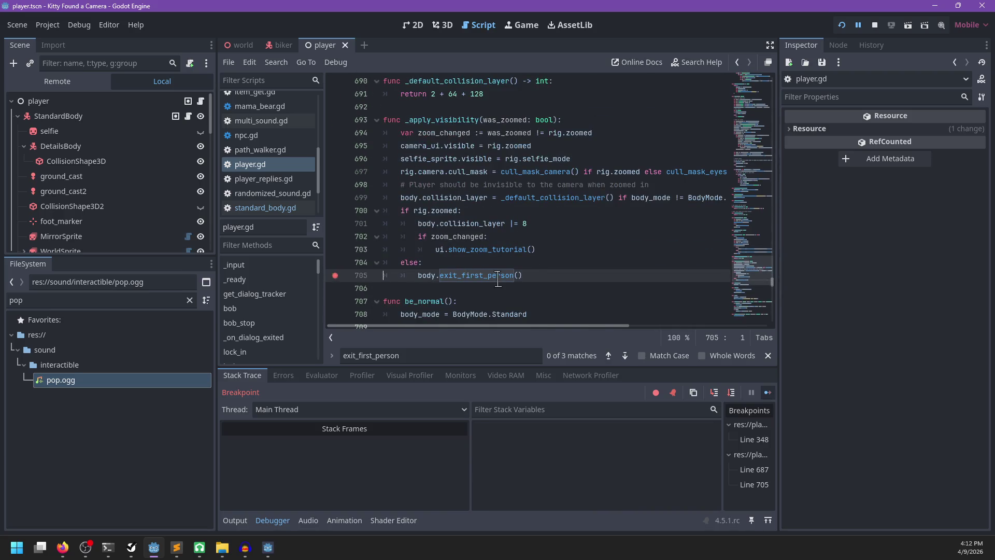
{"action": "key", "text": "F12"}
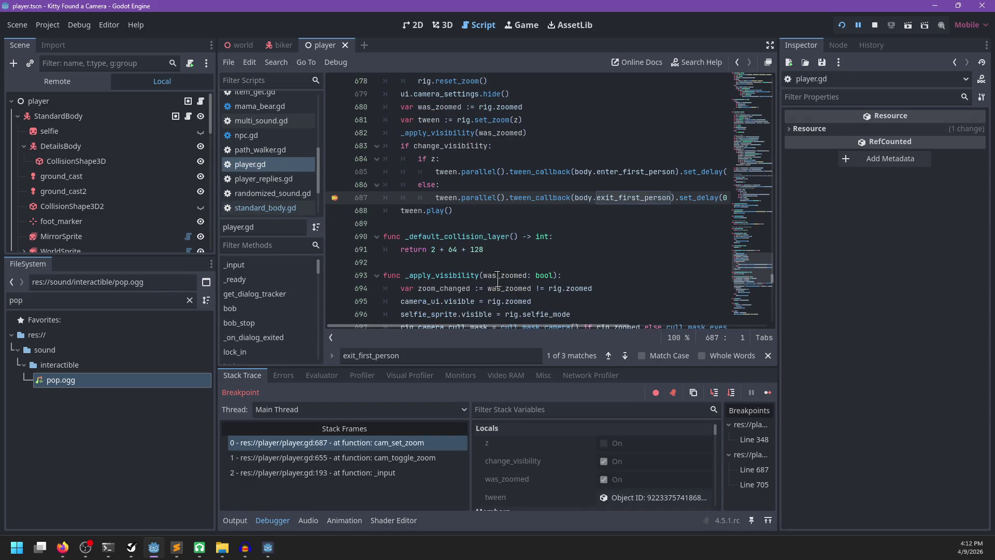
Inspect the cam_set_zoom, cam_toggle_zoom and _input (line 193) stack frames, and the _apply_visibility call on line 682.
{"action": "scroll", "coordinate": [465, 215], "scroll_direction": "up", "scroll_amount": 1}
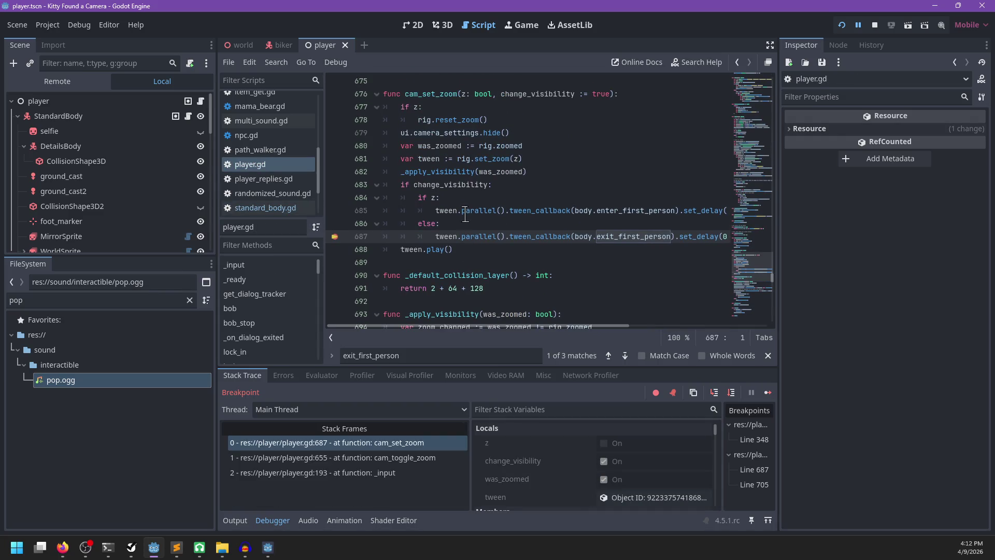
{"action": "left_click", "coordinate": [386, 457]}
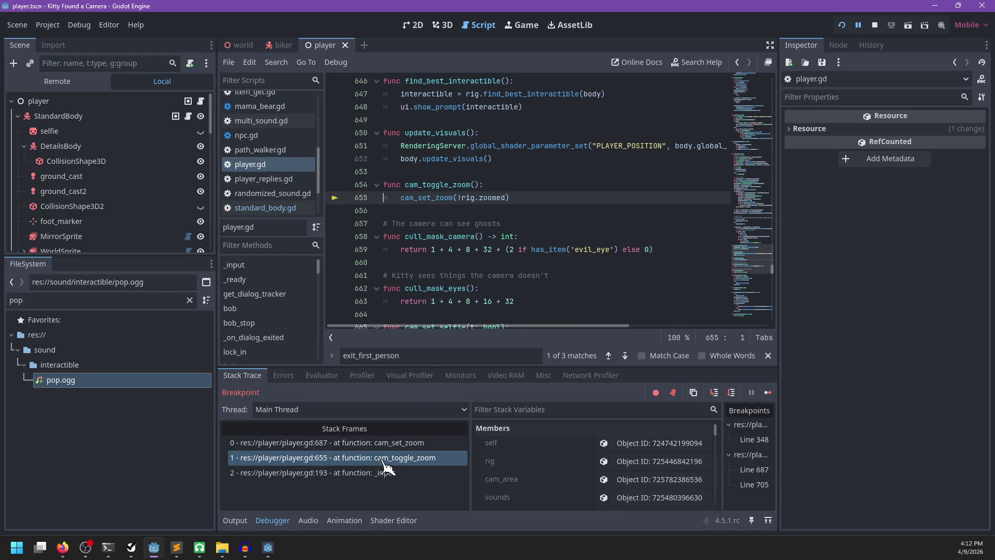
{"action": "left_click", "coordinate": [385, 473]}
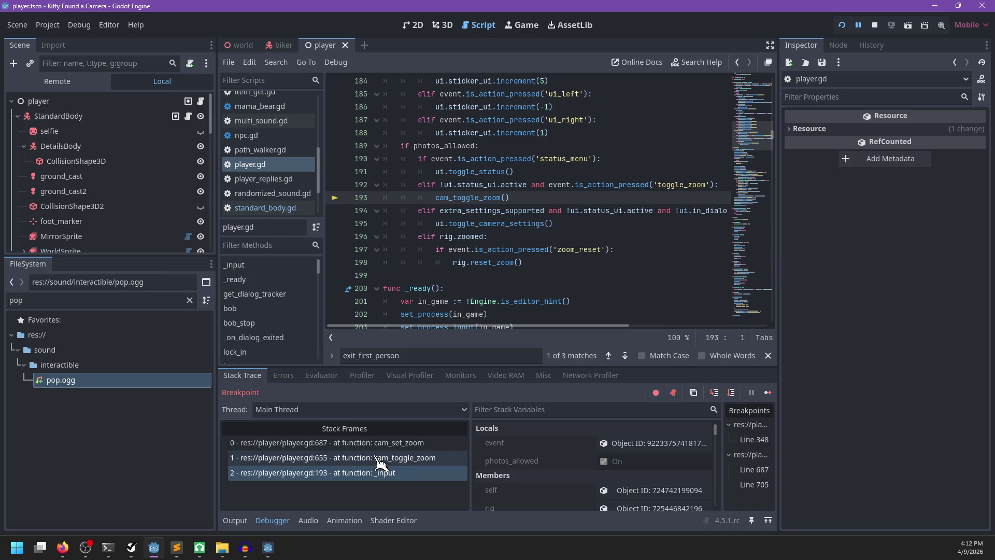
{"action": "left_click", "coordinate": [339, 458]}
{"action": "left_click", "coordinate": [344, 442]}
{"action": "left_click", "coordinate": [346, 458]}
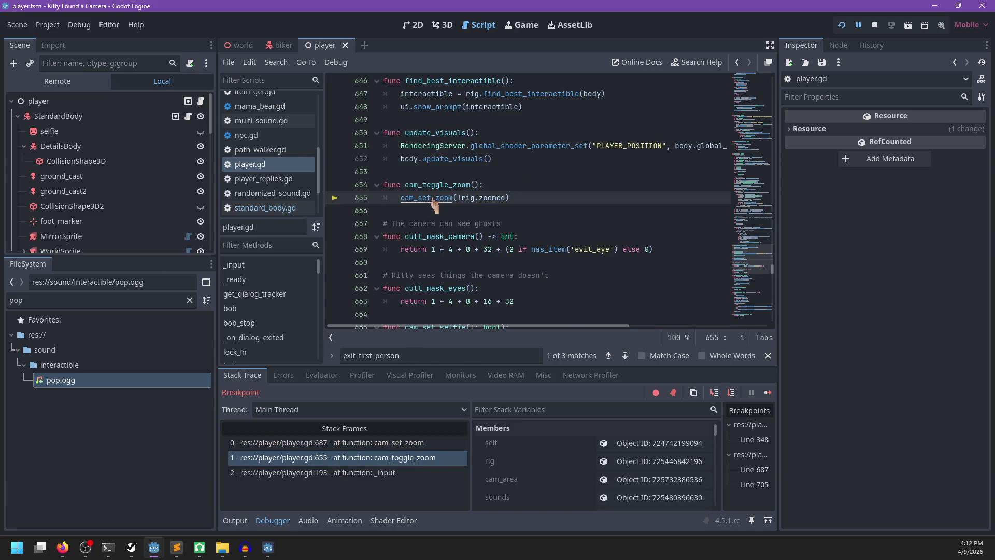
{"action": "scroll", "coordinate": [540, 261], "scroll_direction": "down", "scroll_amount": 3}
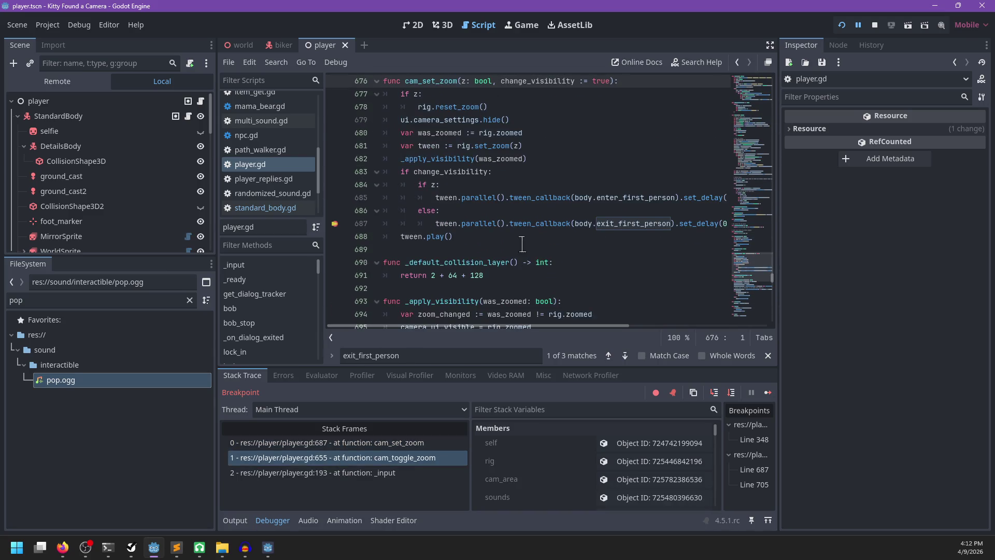
{"action": "double_click", "coordinate": [435, 160]}
{"action": "mouse_move", "coordinate": [435, 162]}
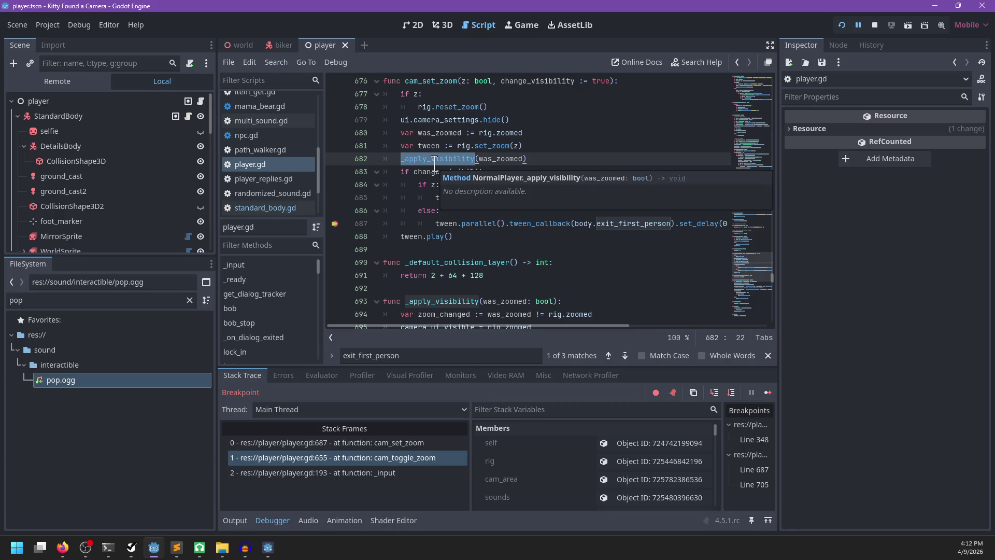
{"action": "left_click", "coordinate": [597, 158]}
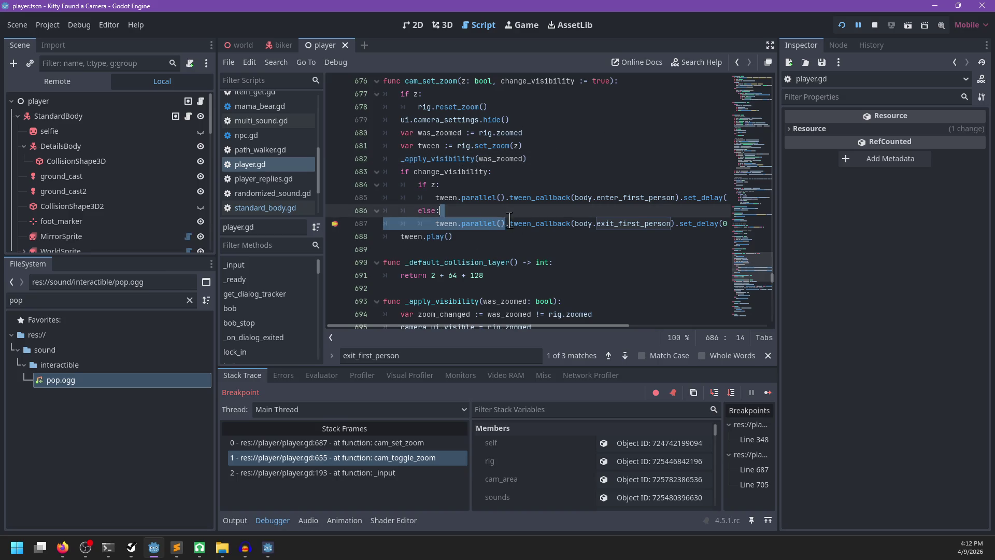
Review lines 687 and 704–705, then resume the game twice with F12.
{"action": "double_click", "coordinate": [476, 222]}
{"action": "scroll", "coordinate": [444, 237], "scroll_direction": "down", "scroll_amount": 2}
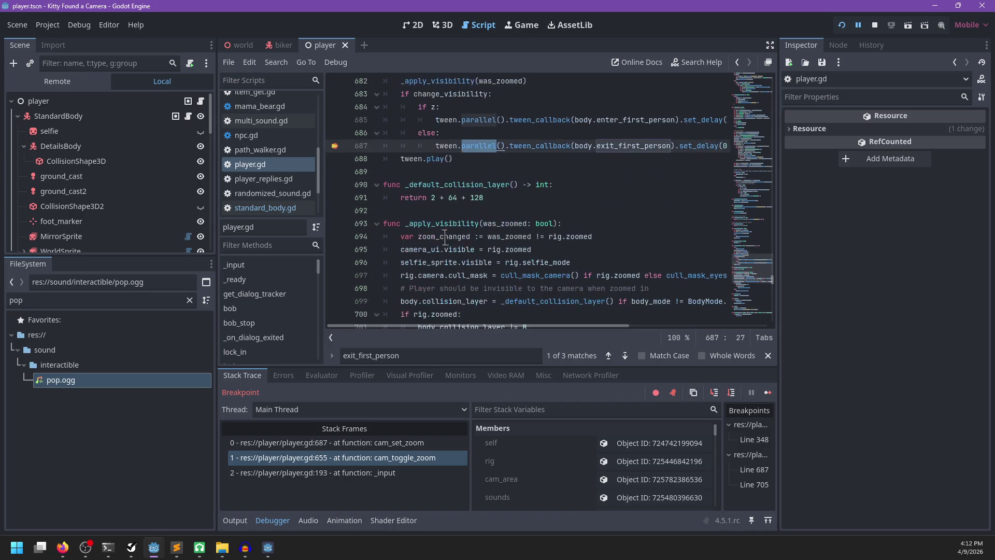
{"action": "scroll", "coordinate": [444, 224], "scroll_direction": "down", "scroll_amount": 3}
{"action": "double_click", "coordinate": [410, 250]}
{"action": "left_click", "coordinate": [550, 261]}
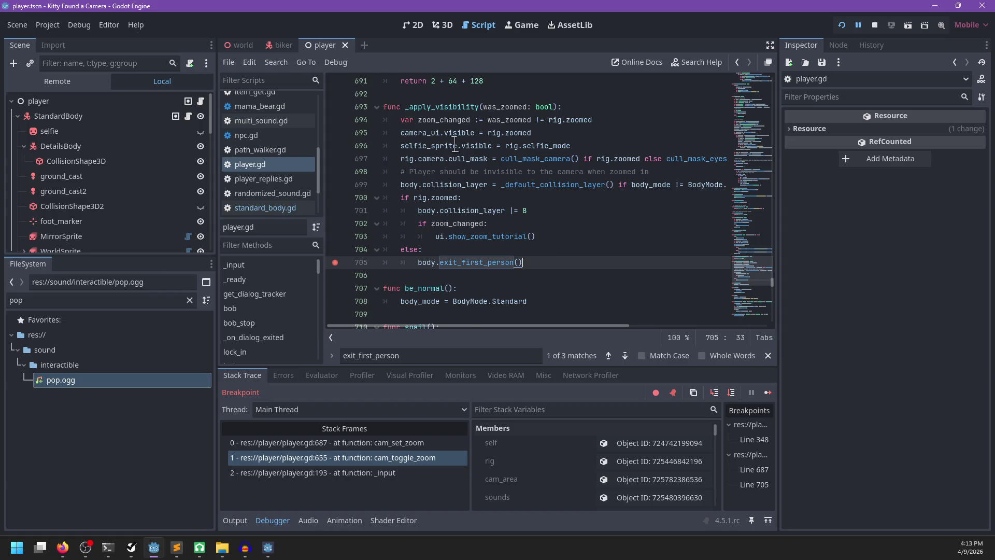
{"action": "key", "text": "F12"}
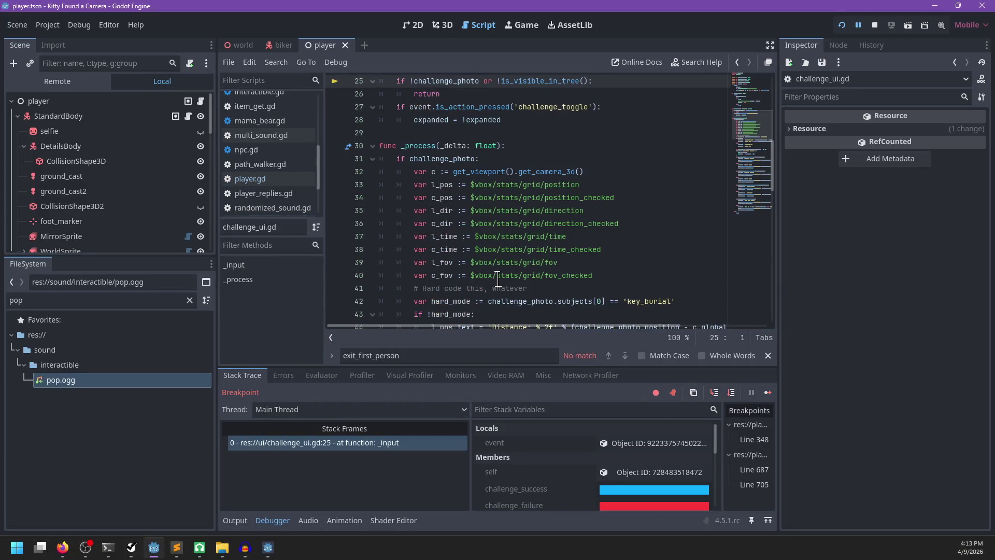
{"action": "key", "text": "F12"}
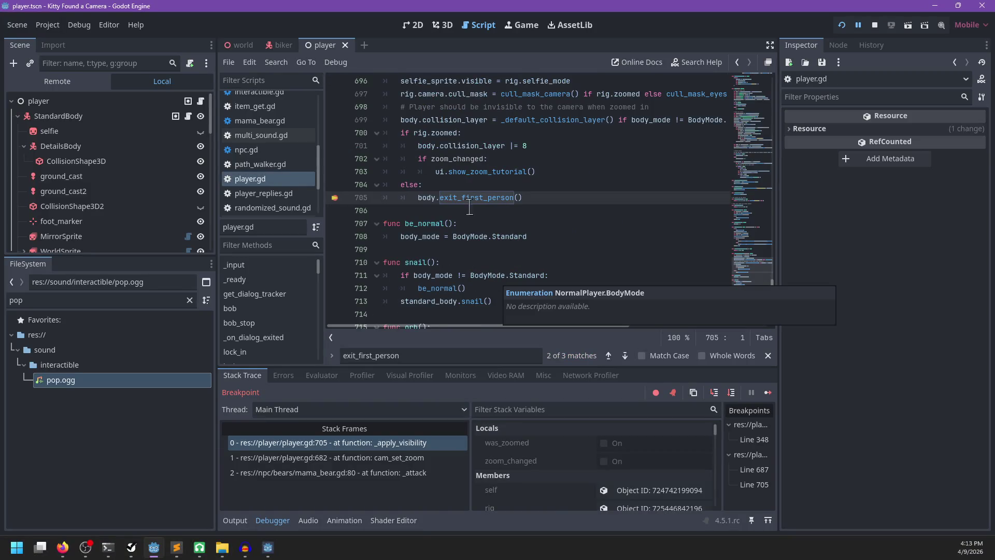
Inspect the mama_bear.gd _attack caller frame and the cam_set_zoom frame at line 682.
{"action": "left_click", "coordinate": [402, 474]}
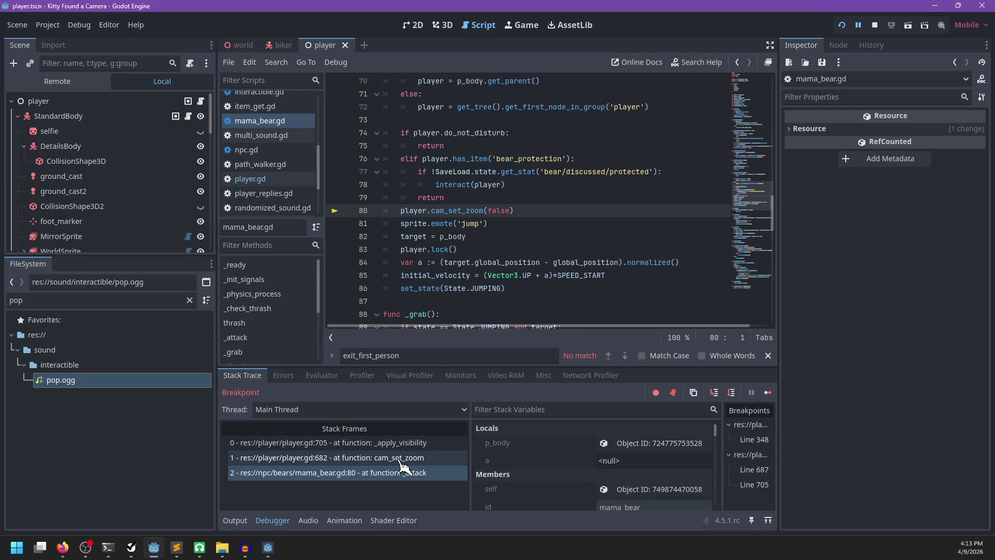
{"action": "left_click", "coordinate": [401, 458]}
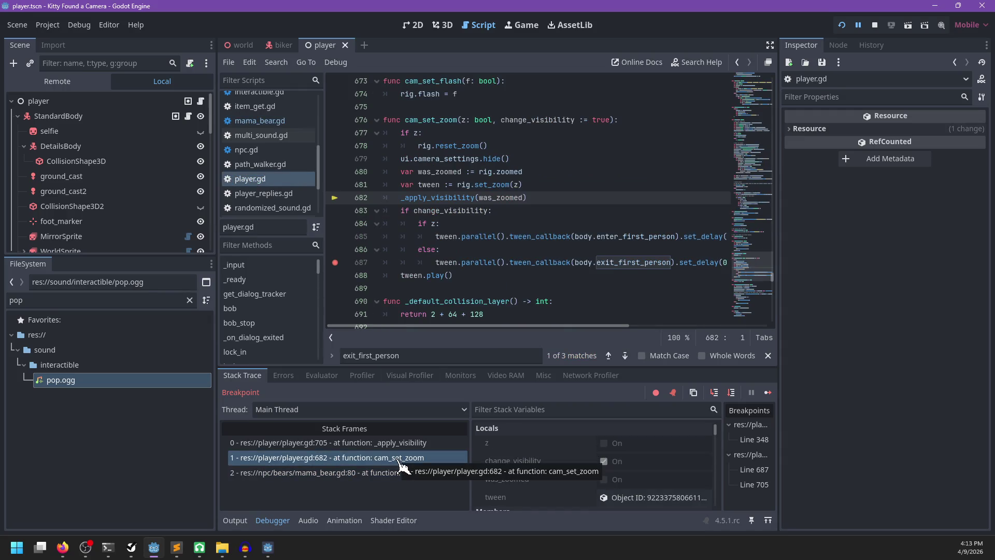
{"action": "mouse_move", "coordinate": [497, 199]}
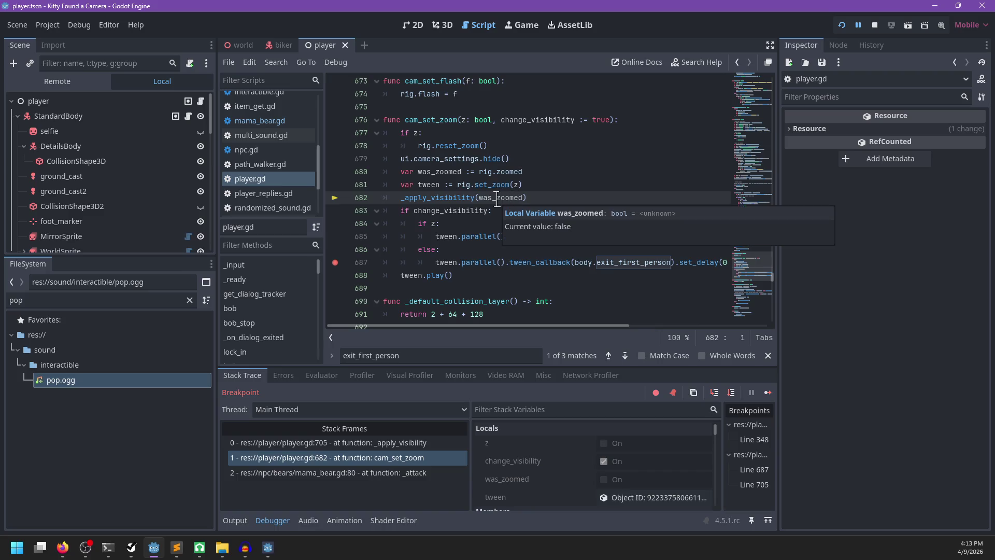
{"action": "mouse_move", "coordinate": [466, 214]}
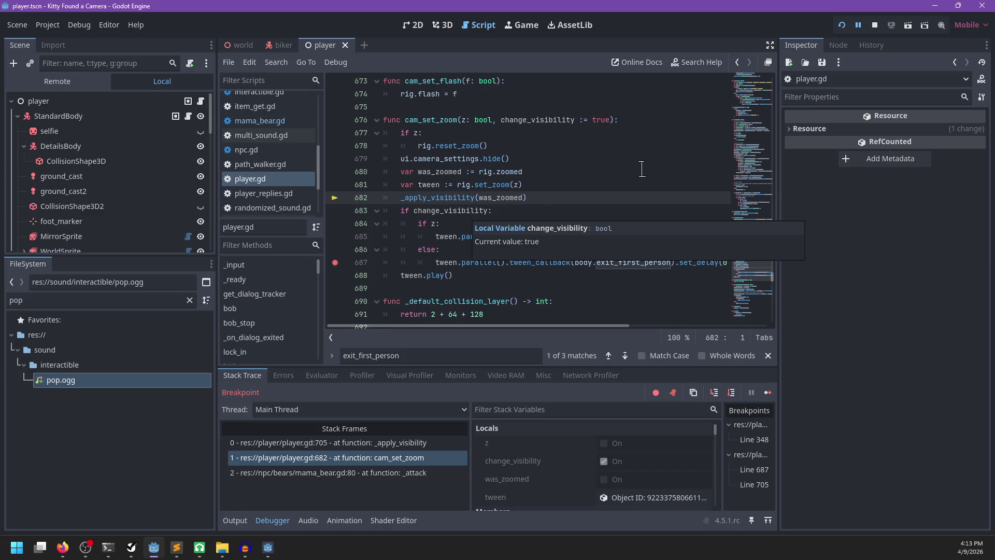
{"action": "left_click", "coordinate": [332, 472]}
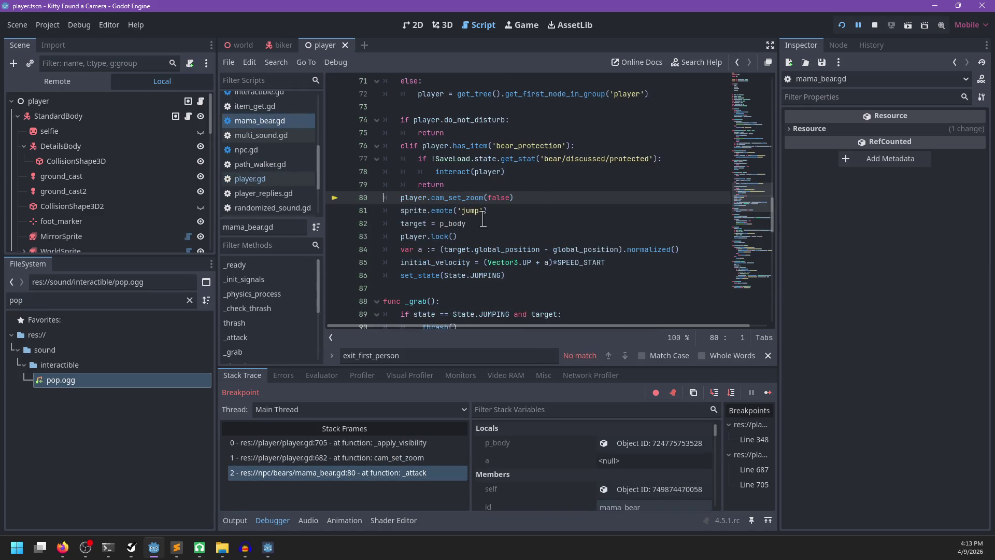
{"action": "scroll", "coordinate": [537, 211], "scroll_direction": "up", "scroll_amount": 2}
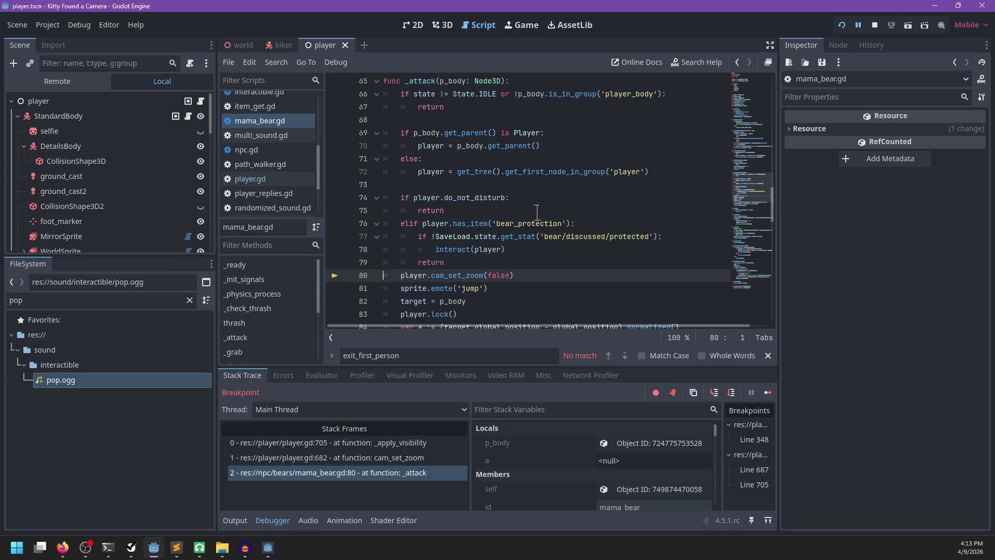
{"action": "scroll", "coordinate": [537, 214], "scroll_direction": "down", "scroll_amount": 2}
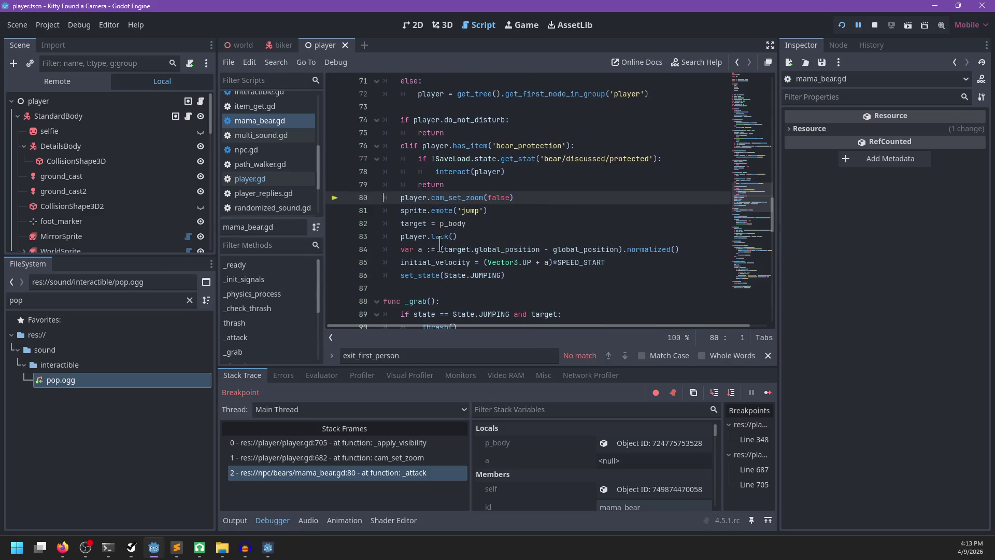
Review the code around the player.lock() call in the _attack frame.
{"action": "left_click", "coordinate": [468, 236]}
{"action": "scroll", "coordinate": [487, 242], "scroll_direction": "up", "scroll_amount": 2}
{"action": "scroll", "coordinate": [487, 242], "scroll_direction": "down", "scroll_amount": 2}
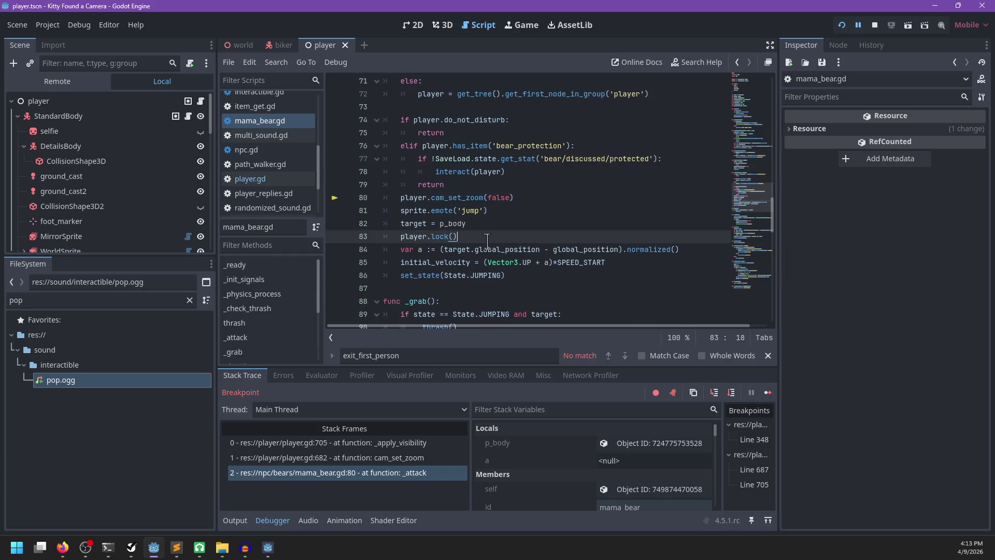
{"action": "scroll", "coordinate": [487, 242], "scroll_direction": "down", "scroll_amount": 7}
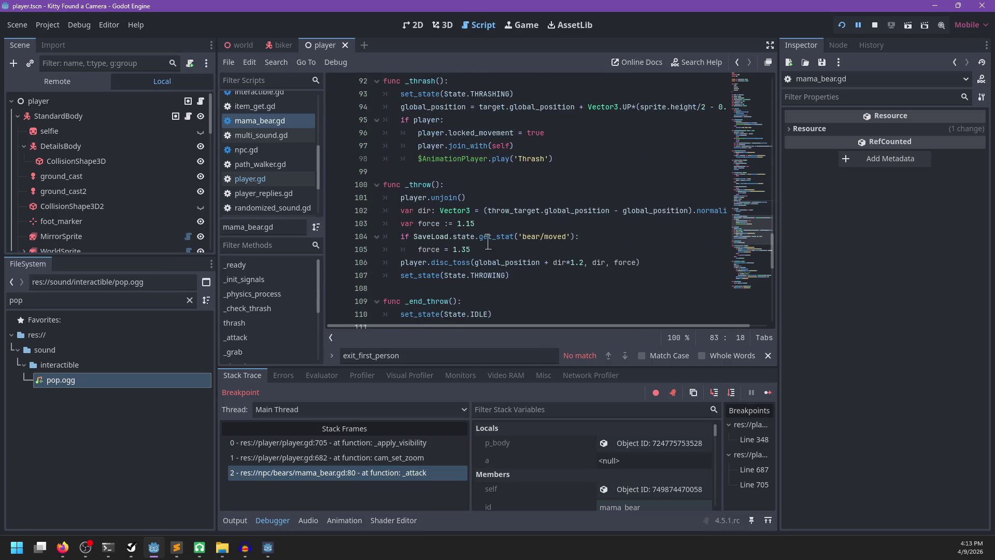
{"action": "scroll", "coordinate": [488, 242], "scroll_direction": "down", "scroll_amount": 2}
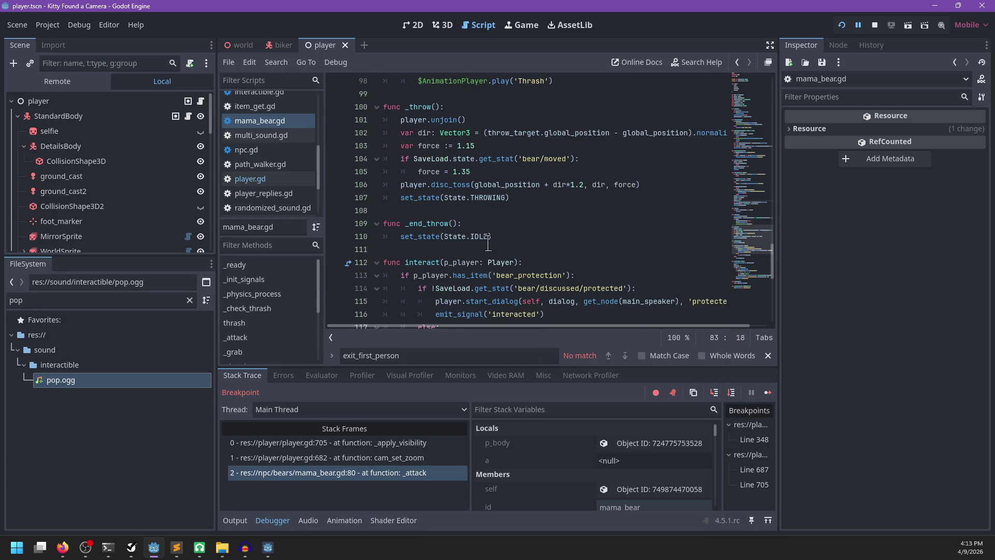
{"action": "scroll", "coordinate": [488, 242], "scroll_direction": "down", "scroll_amount": 3}
{"action": "scroll", "coordinate": [487, 242], "scroll_direction": "up", "scroll_amount": 9}
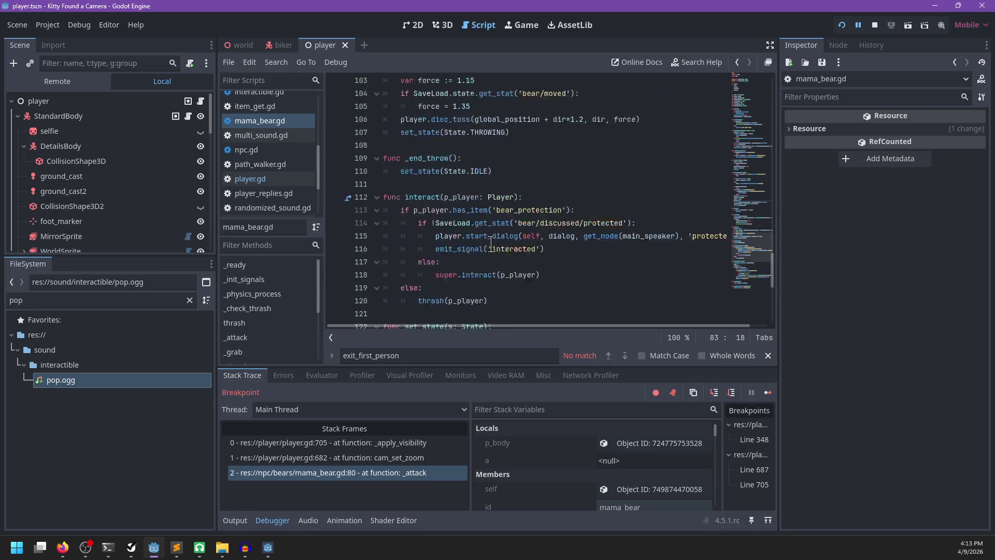
Continue past the breakpoints until execution halts in exit_first_person.
{"action": "left_click", "coordinate": [402, 472]}
{"action": "key", "text": "F12"}
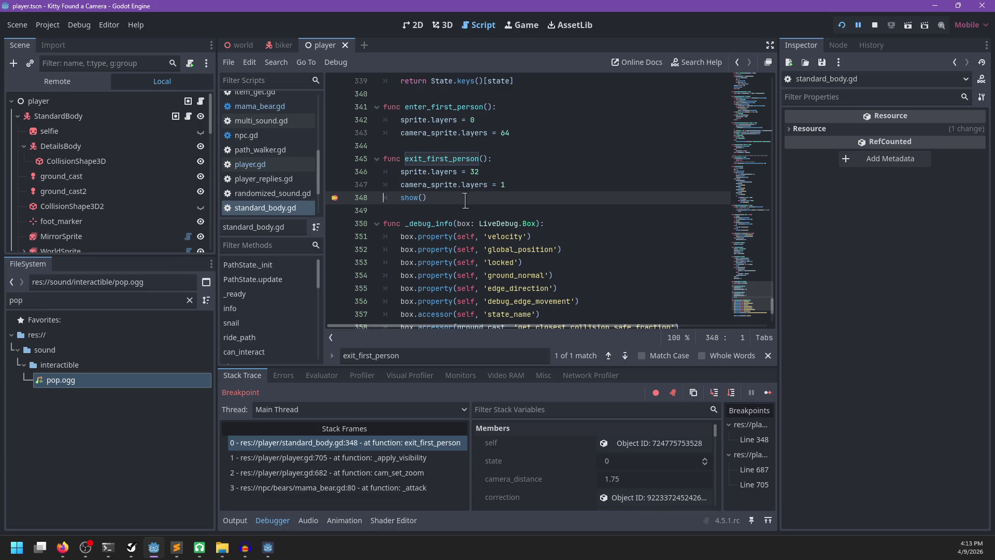
{"action": "key", "text": "F12"}
{"action": "key", "text": "F12"}
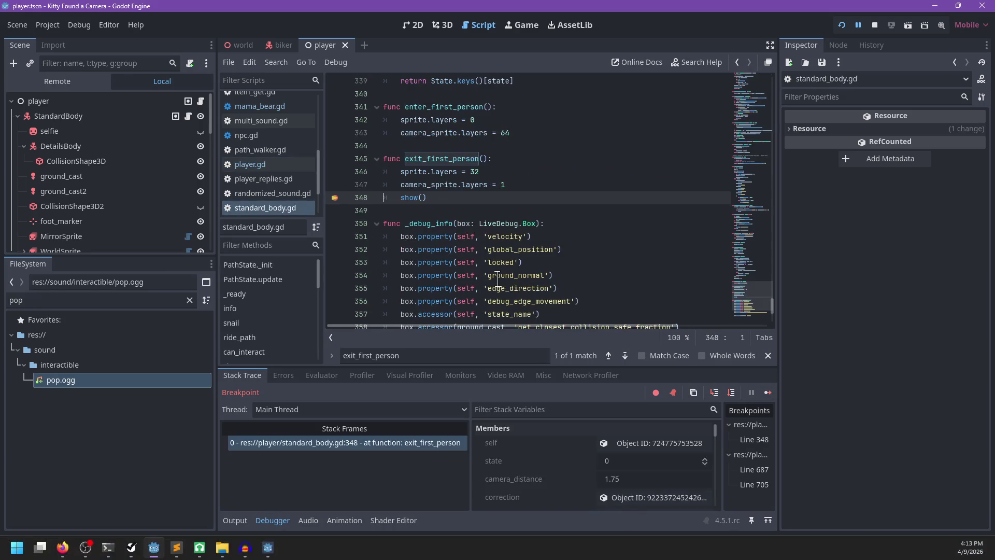
{"action": "key", "text": "F12"}
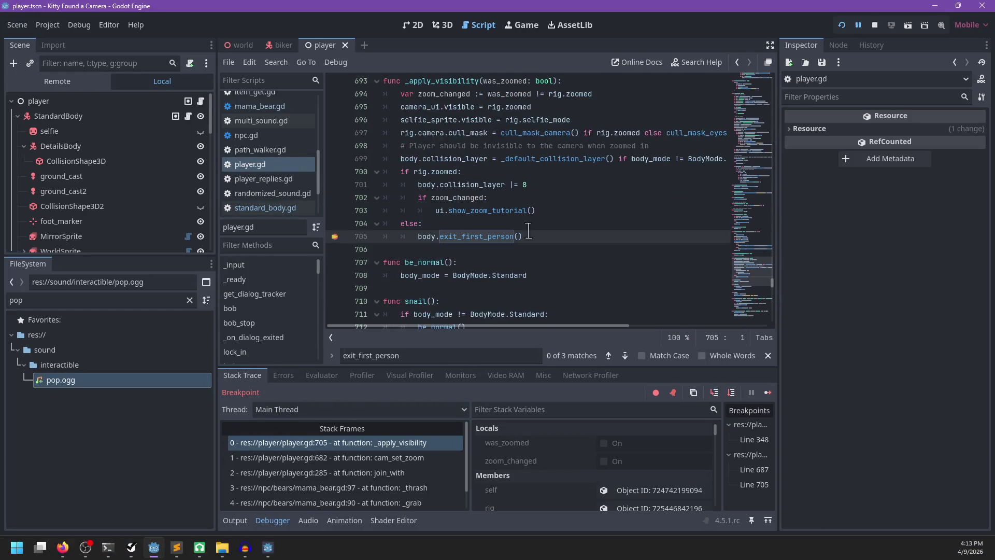
Check the cam_set_zoom locals, return to _apply_visibility, and select the else branch calling exit_first_person.
{"action": "scroll", "coordinate": [530, 228], "scroll_direction": "down", "scroll_amount": 2}
{"action": "left_click", "coordinate": [400, 469]}
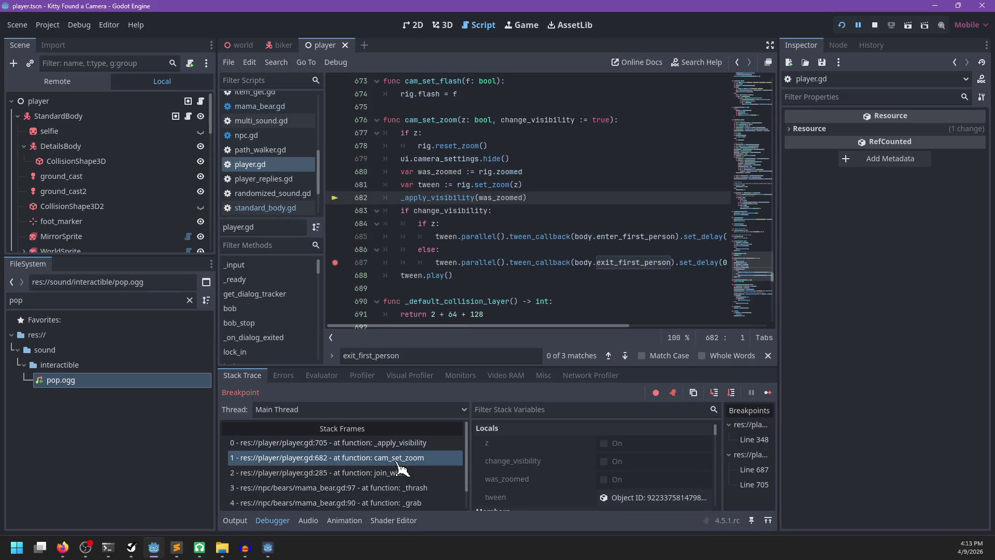
{"action": "left_click", "coordinate": [399, 443]}
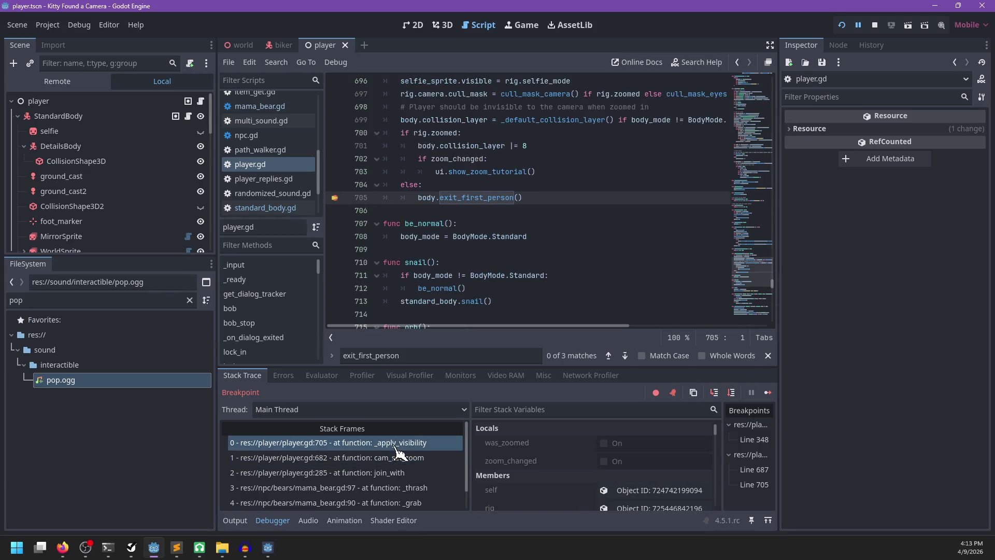
{"action": "scroll", "coordinate": [587, 252], "scroll_direction": "up", "scroll_amount": 2}
{"action": "left_click", "coordinate": [546, 275]}
{"action": "mouse_move", "coordinate": [546, 275]}
{"action": "left_mouse_down"}
{"action": "mouse_move", "coordinate": [564, 237]}
{"action": "mouse_move", "coordinate": [564, 249]}
{"action": "left_mouse_up"}
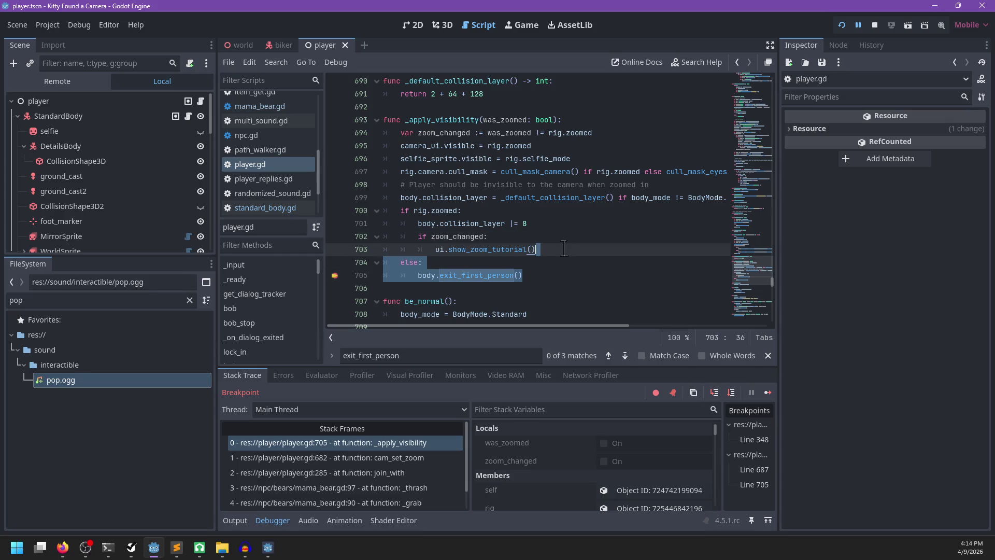
Change line 704's else to 'elif was_zoomed:', save player.gd, and resume the game.
{"action": "left_click", "coordinate": [419, 263]}
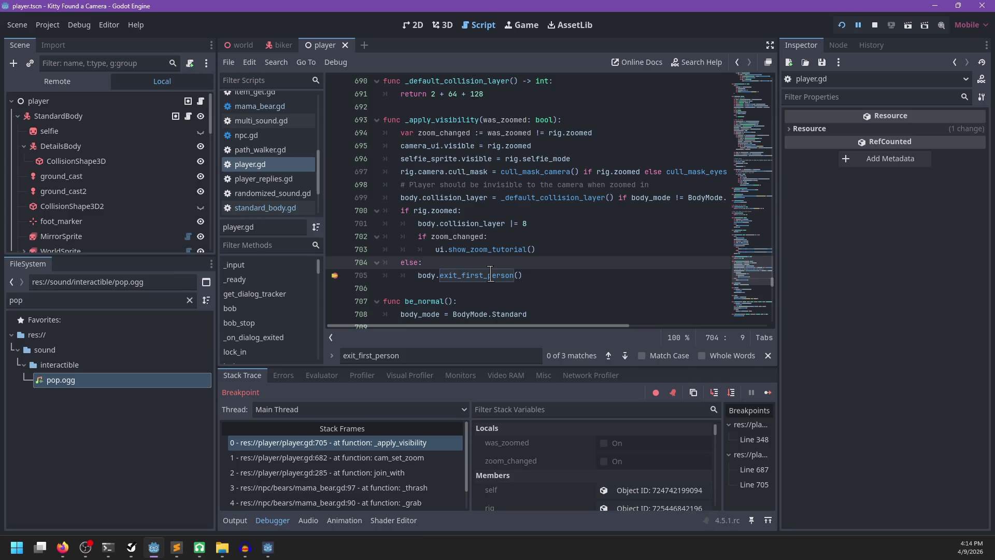
{"action": "type", "text": "ifwas_zoomed"}
{"action": "key", "text": "ctrl+s"}
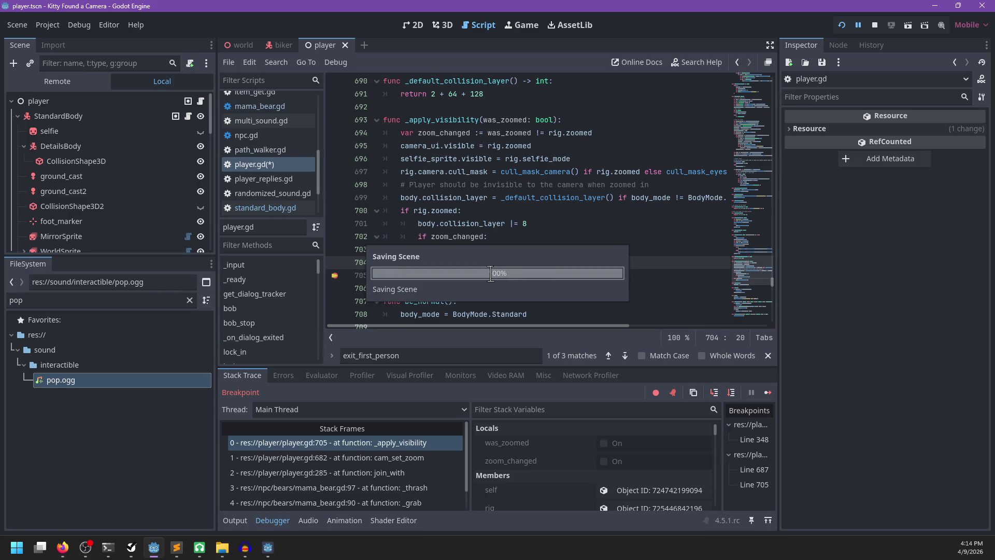
{"action": "left_click", "coordinate": [519, 237]}
{"action": "left_click", "coordinate": [550, 270]}
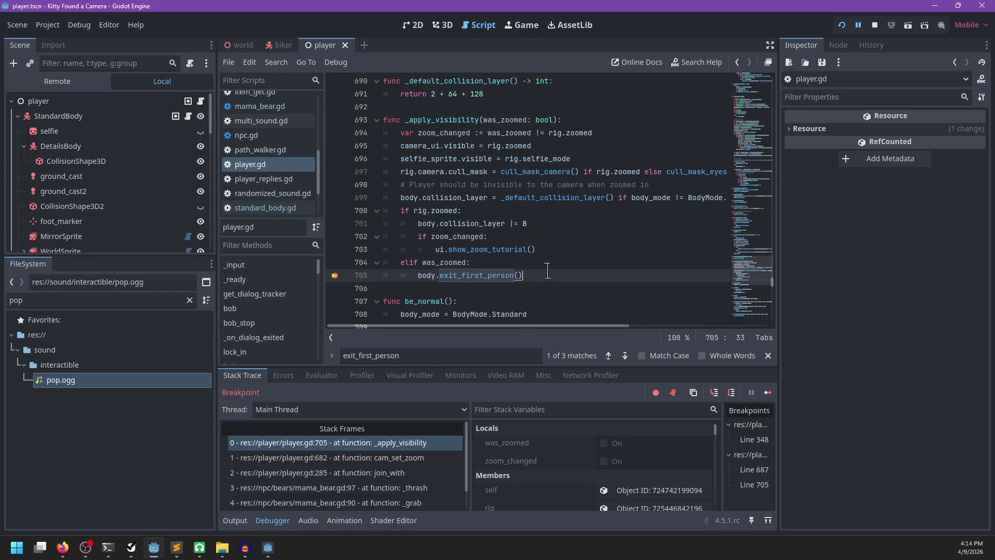
{"action": "key", "text": "F12"}
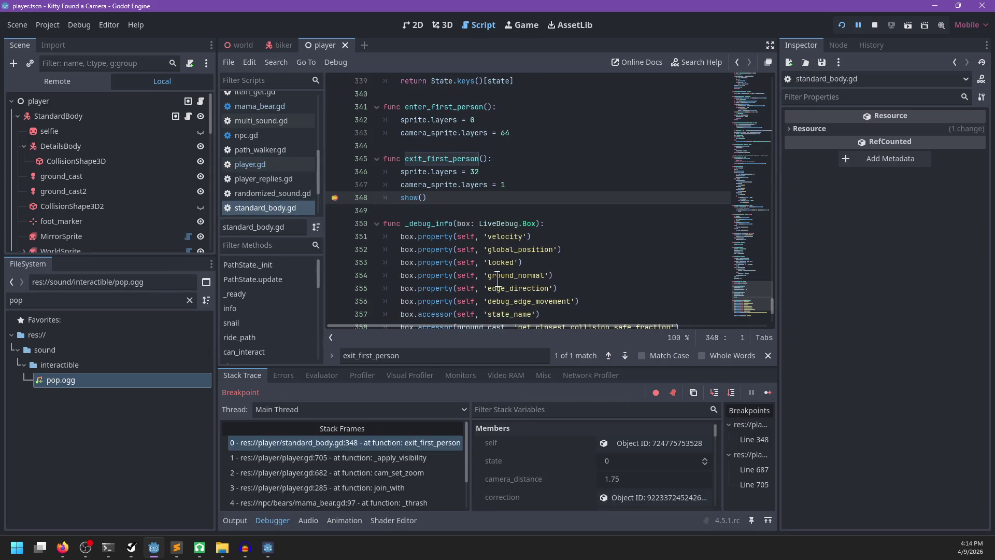
Continue through the breakpoints and watch the bear scene play out in the game.
{"action": "key", "text": "F12"}
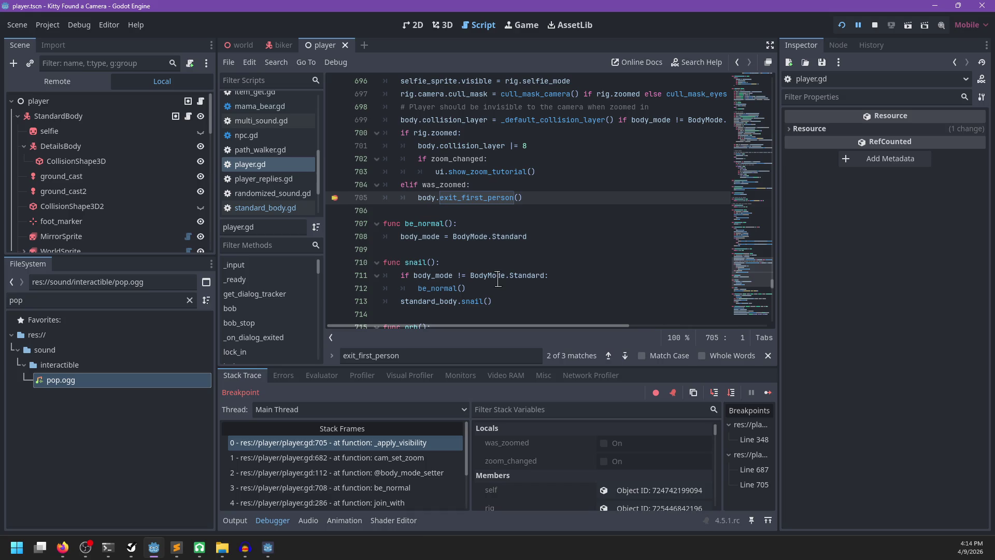
{"action": "key", "text": "F12"}
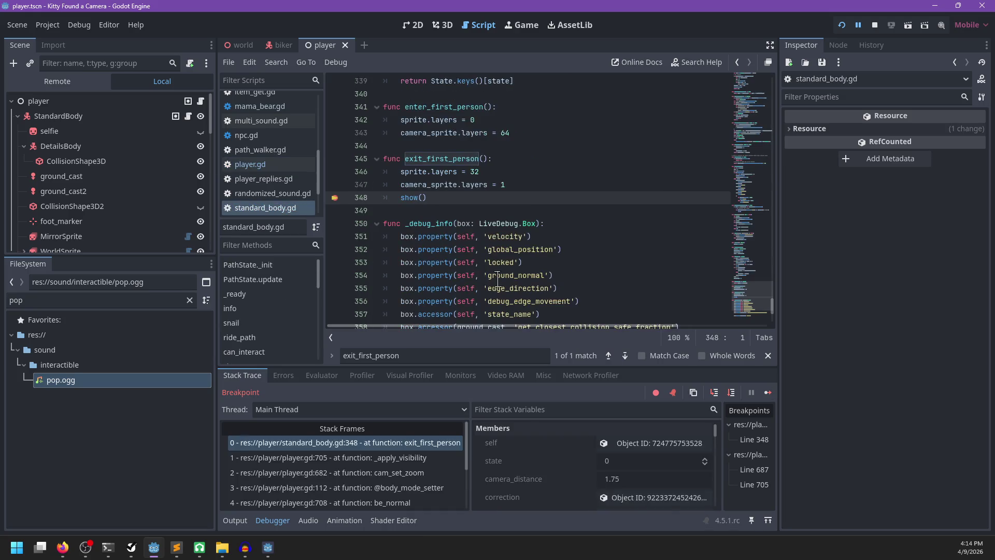
{"action": "key", "text": "F12"}
{"action": "key", "text": "F12"}
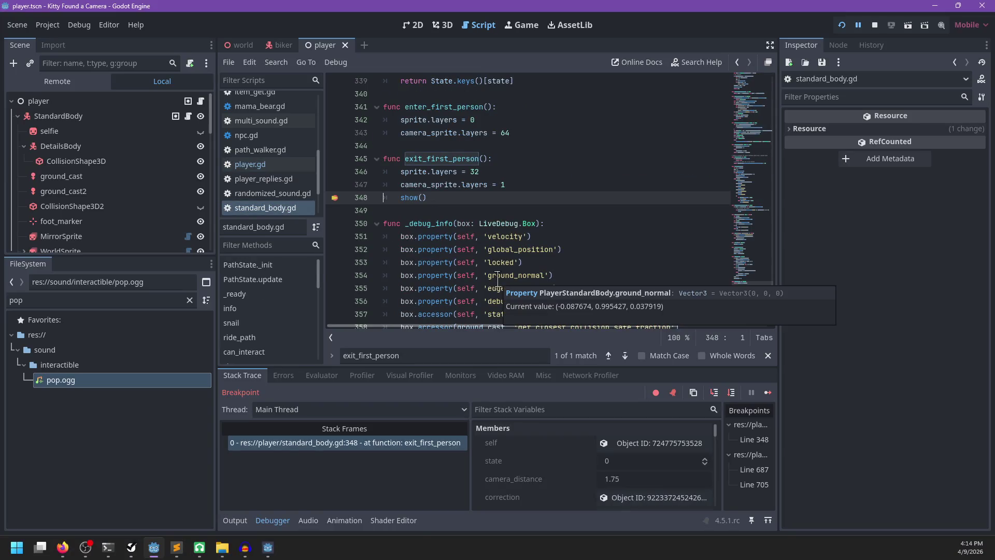
{"action": "key", "text": "F12"}
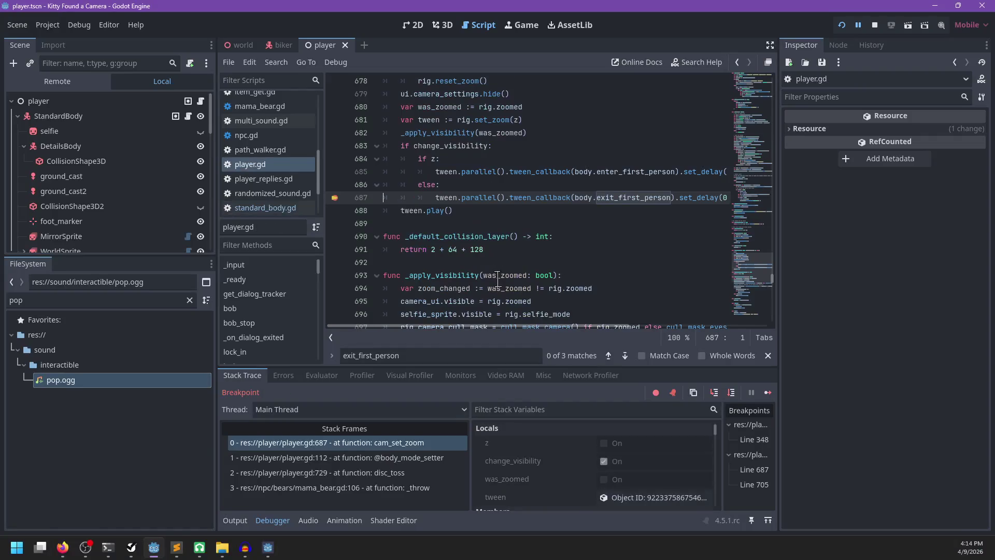
{"action": "mouse_move", "coordinate": [497, 279]}
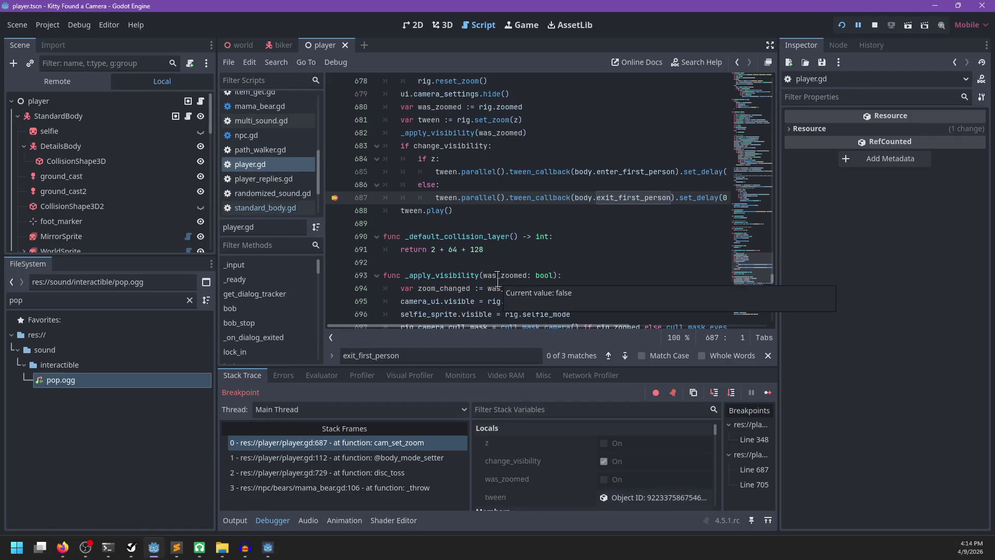
{"action": "key", "text": "F12"}
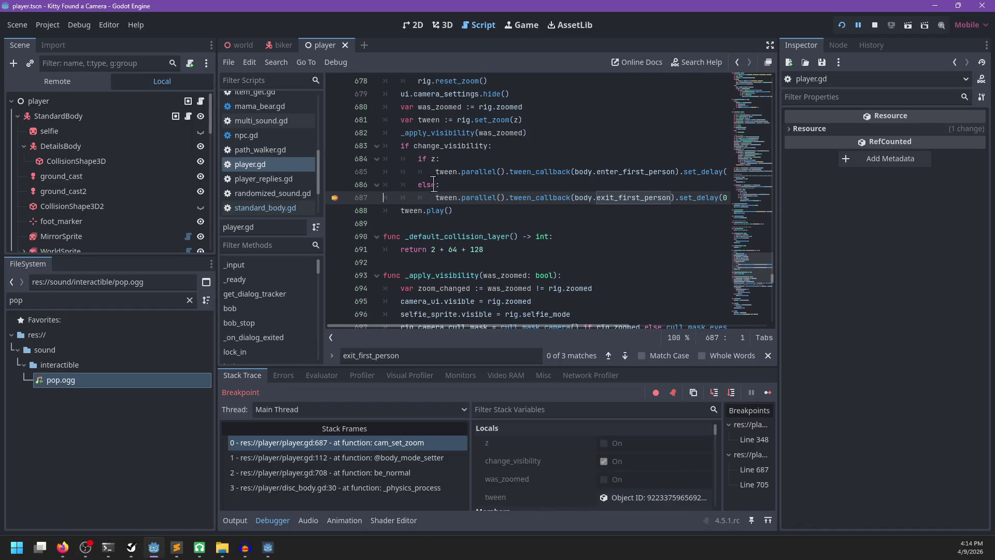
Highlight change_visibility, then inspect the body_mode_setter frame and return to cam_set_zoom.
{"action": "double_click", "coordinate": [449, 146]}
{"action": "scroll", "coordinate": [537, 227], "scroll_direction": "up", "scroll_amount": 2}
{"action": "scroll", "coordinate": [536, 227], "scroll_direction": "up", "scroll_amount": 1}
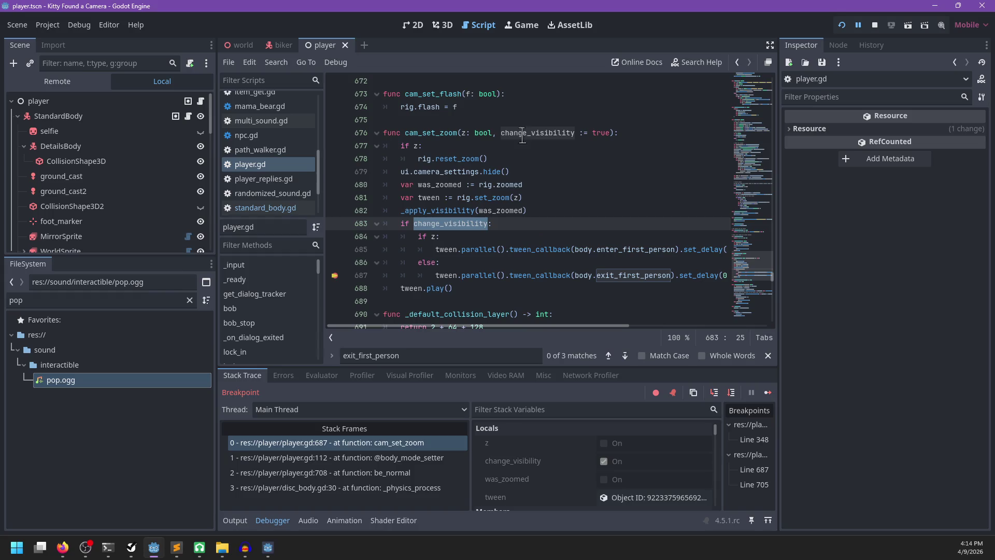
{"action": "scroll", "coordinate": [528, 131], "scroll_direction": "down", "scroll_amount": 1}
{"action": "left_click", "coordinate": [409, 458]}
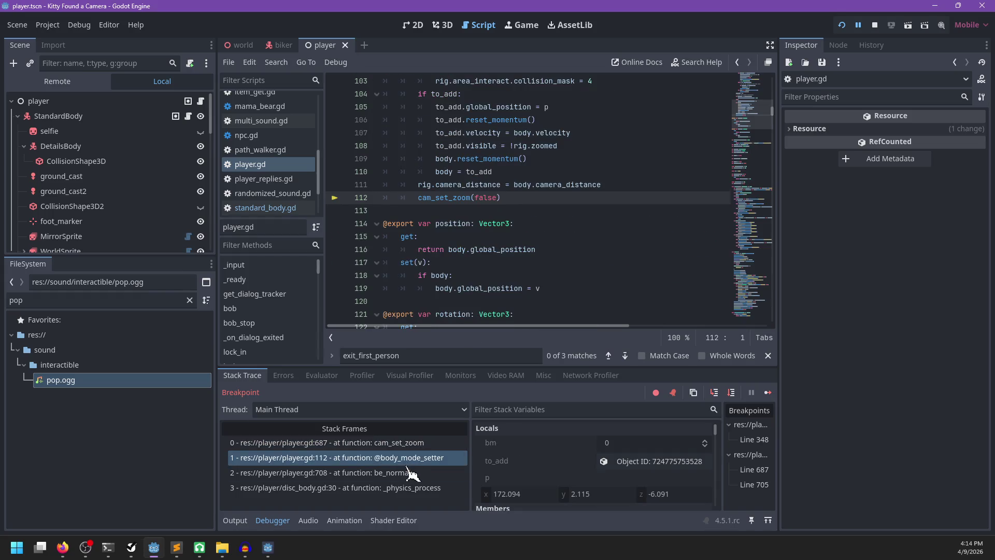
{"action": "left_click", "coordinate": [409, 443]}
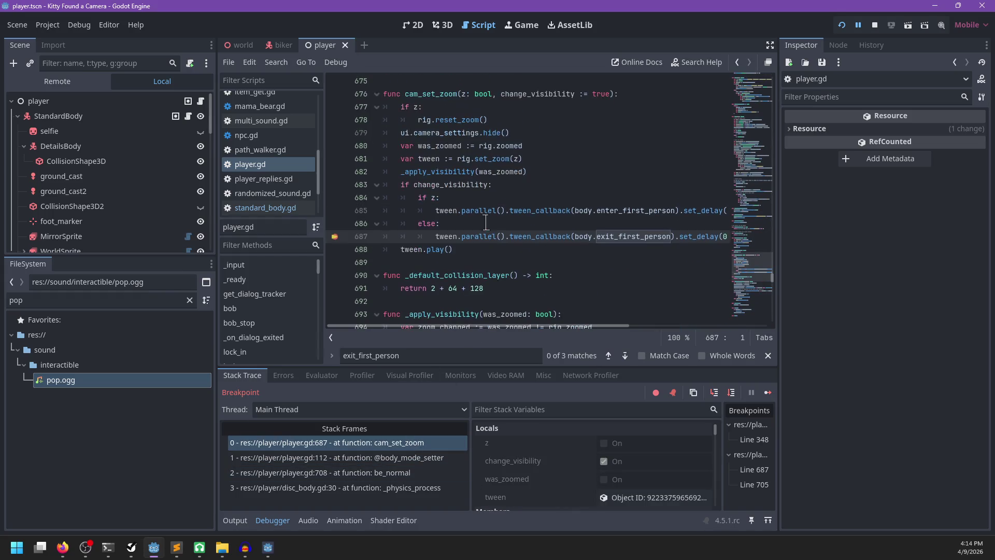